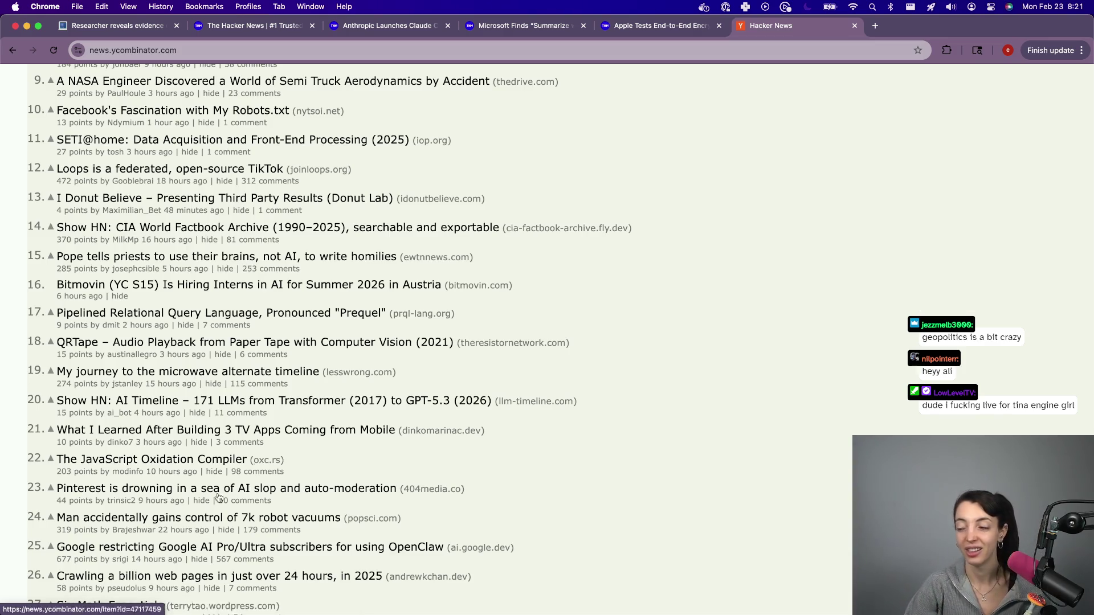
- Scroll to the end of the Hacker News front page and open page 2, starting at story 31
scroll(783, 294, down, 2)
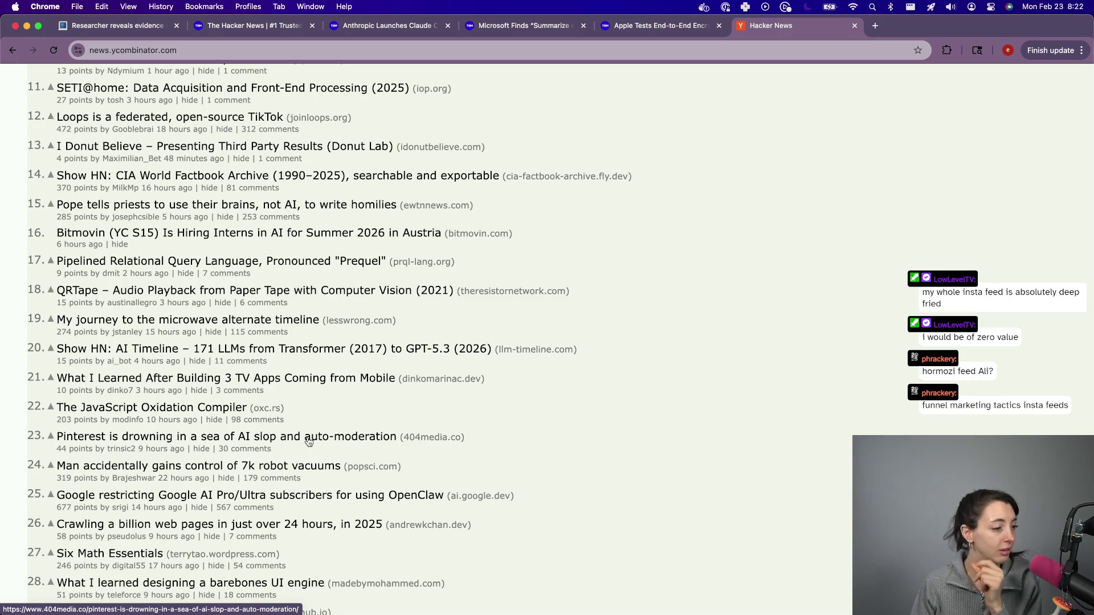
scroll(308, 442, down, 2)
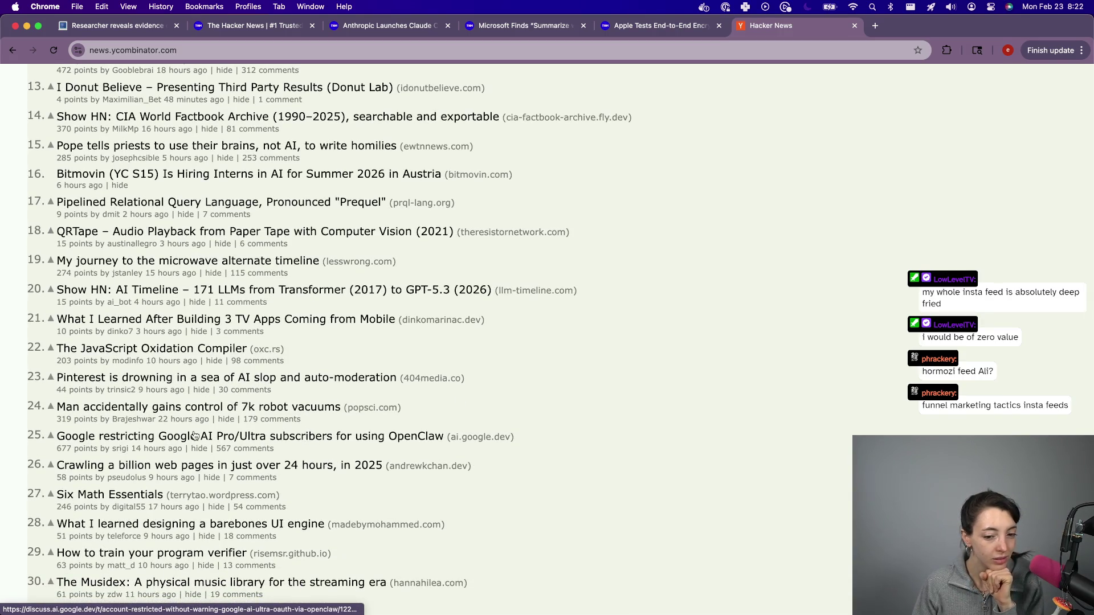
scroll(194, 436, down, 3)
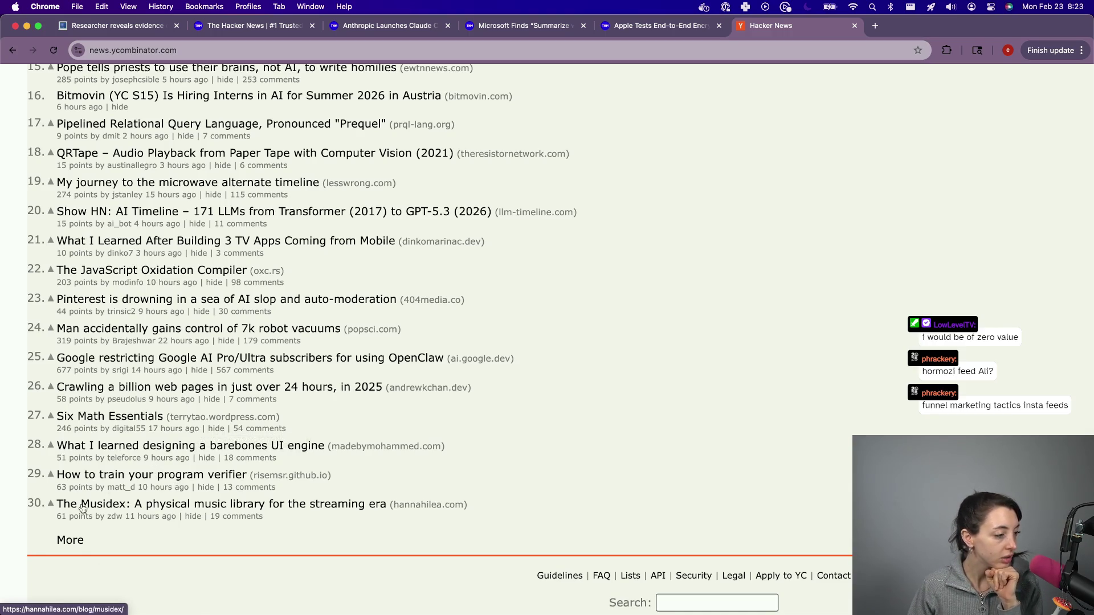
click(71, 541)
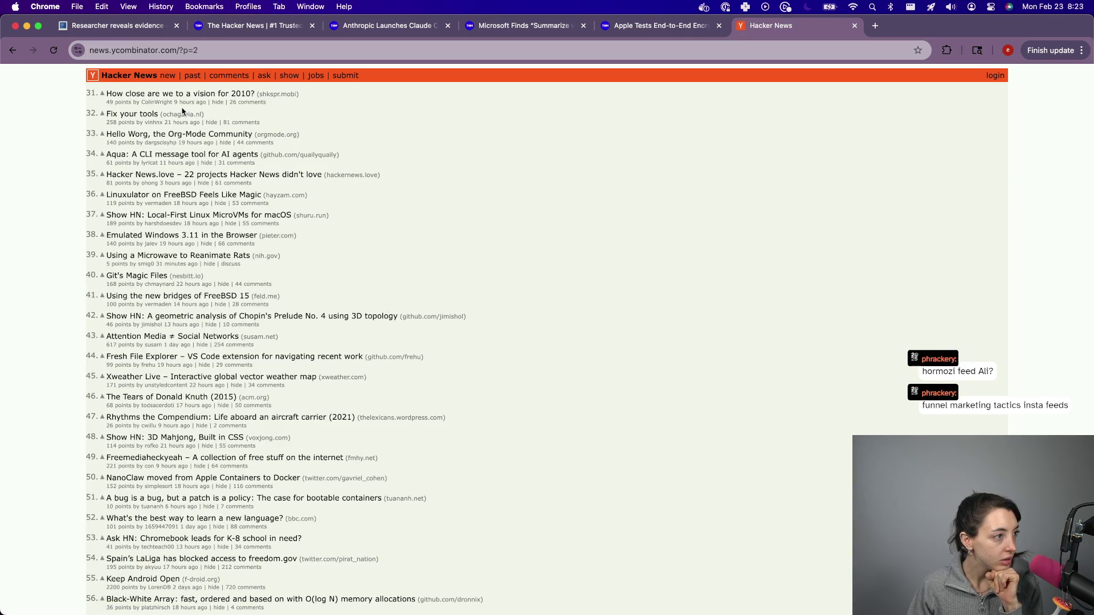
- Browse Hacker News page 2 down to rank 56, then restore the X window from the Dock
scroll(182, 110, up, 5)
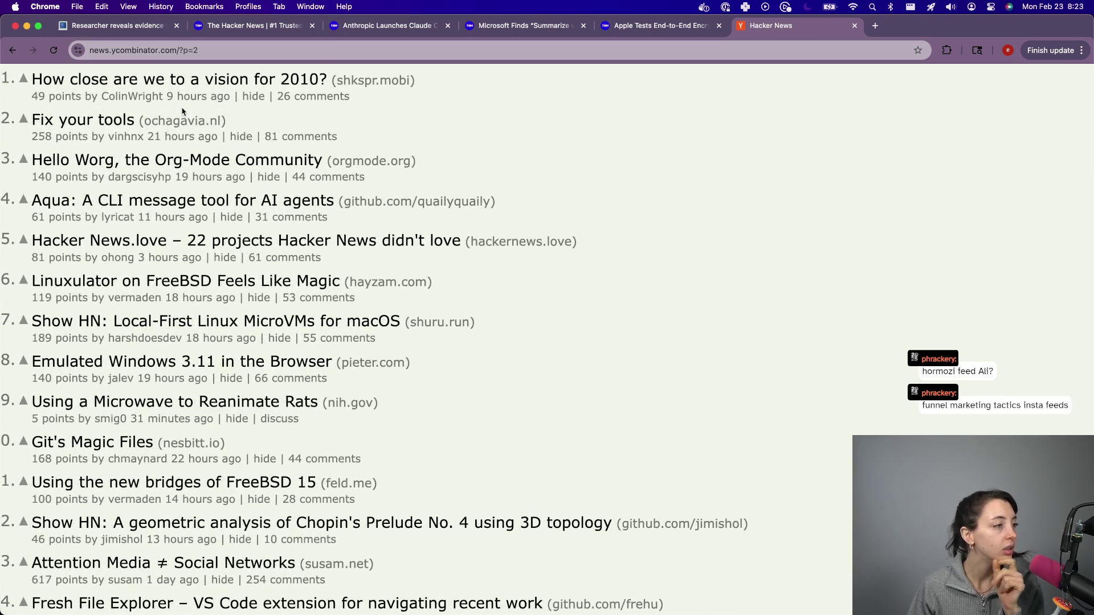
scroll(258, 157, left, 3)
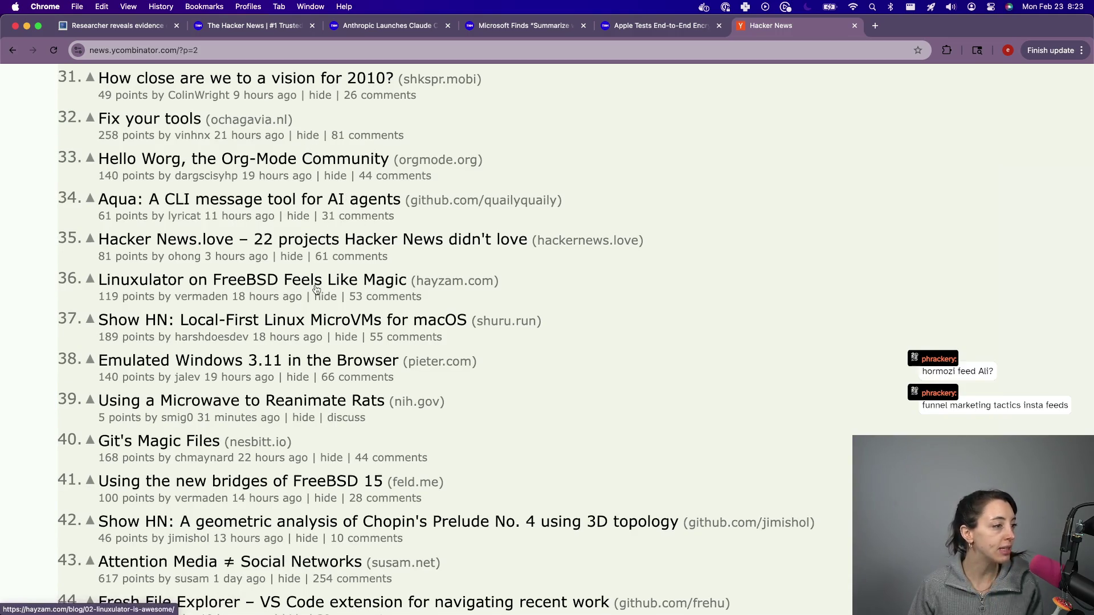
scroll(315, 289, down, 2)
scroll(490, 532, down, 5)
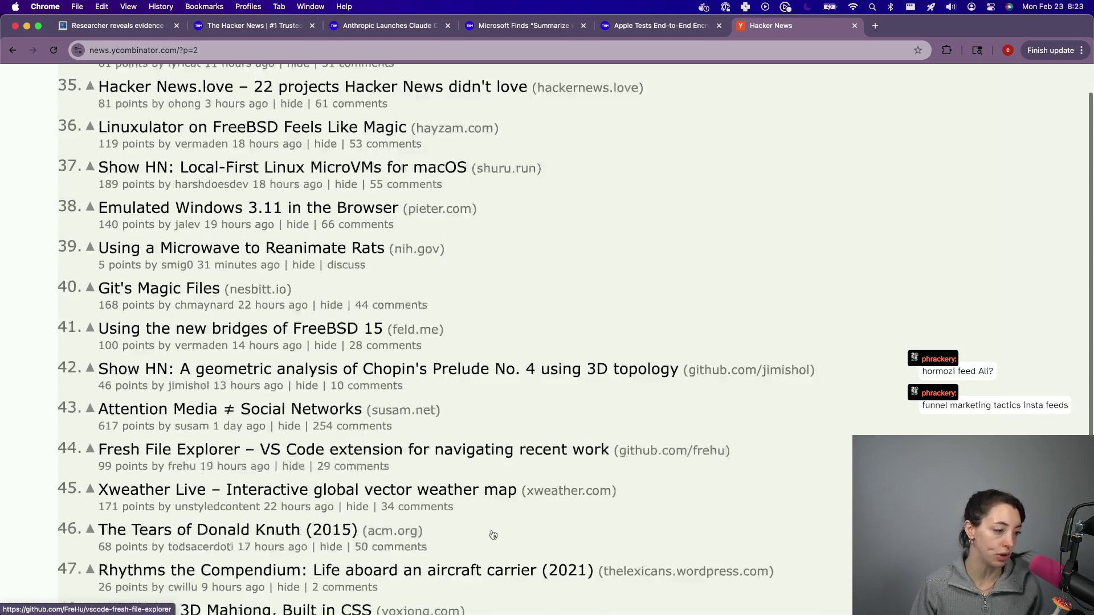
scroll(493, 535, down, 9)
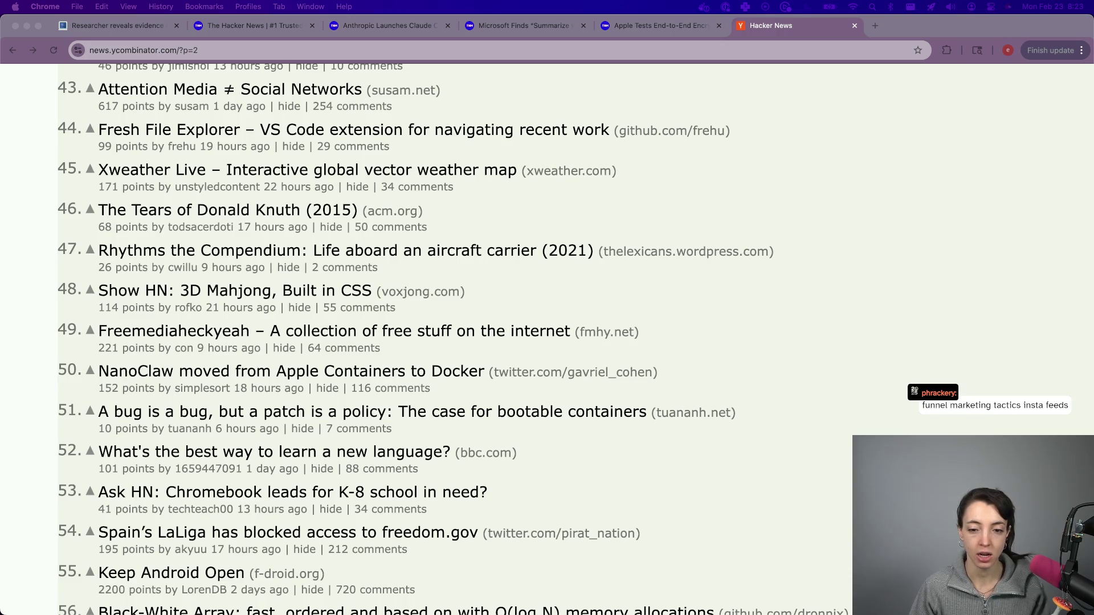
click(546, 604)
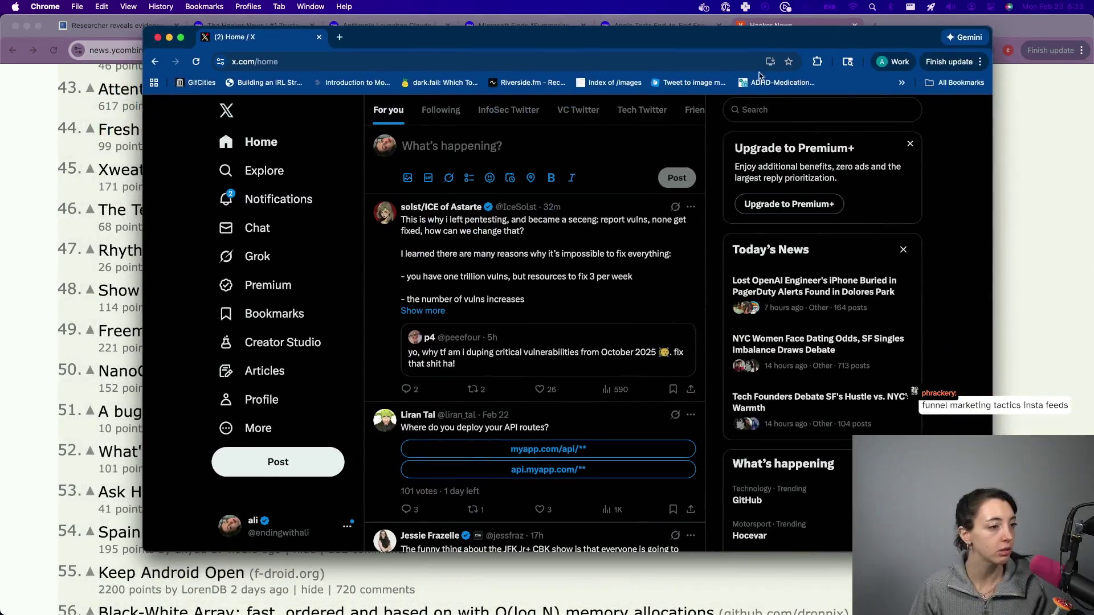
- Scroll through the saved X Bookmarks, then switch back to Hacker News page 2
click(263, 312)
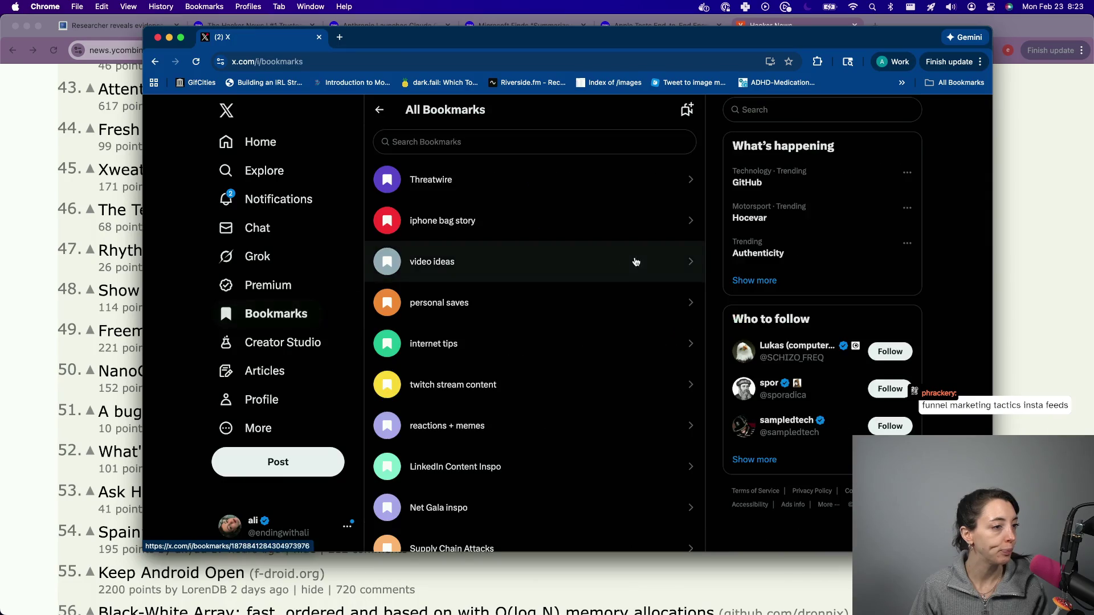
scroll(462, 377, down, 2)
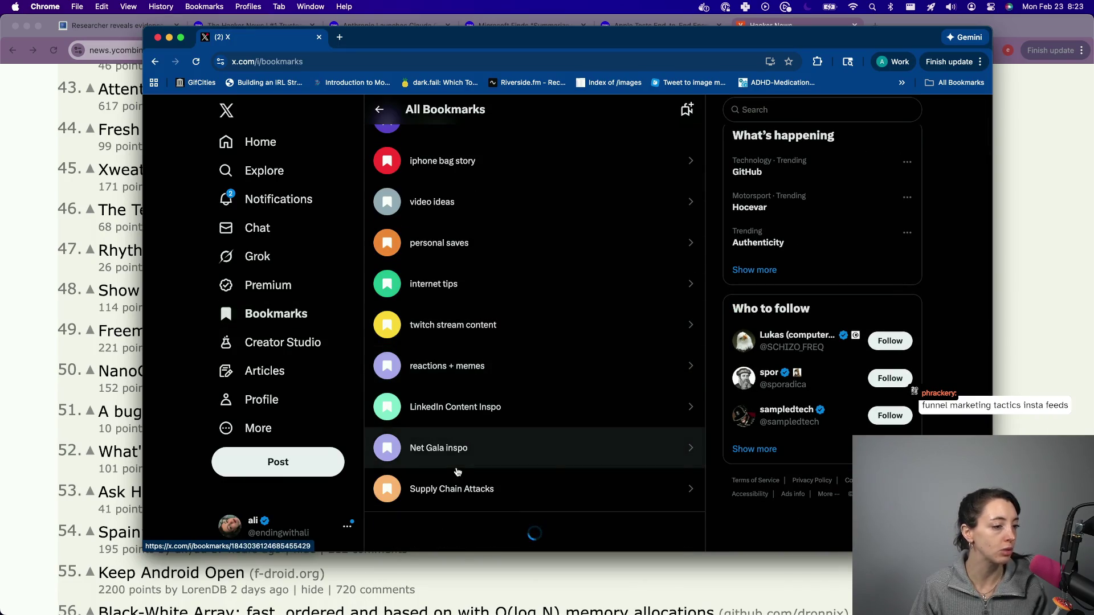
scroll(456, 472, down, 5)
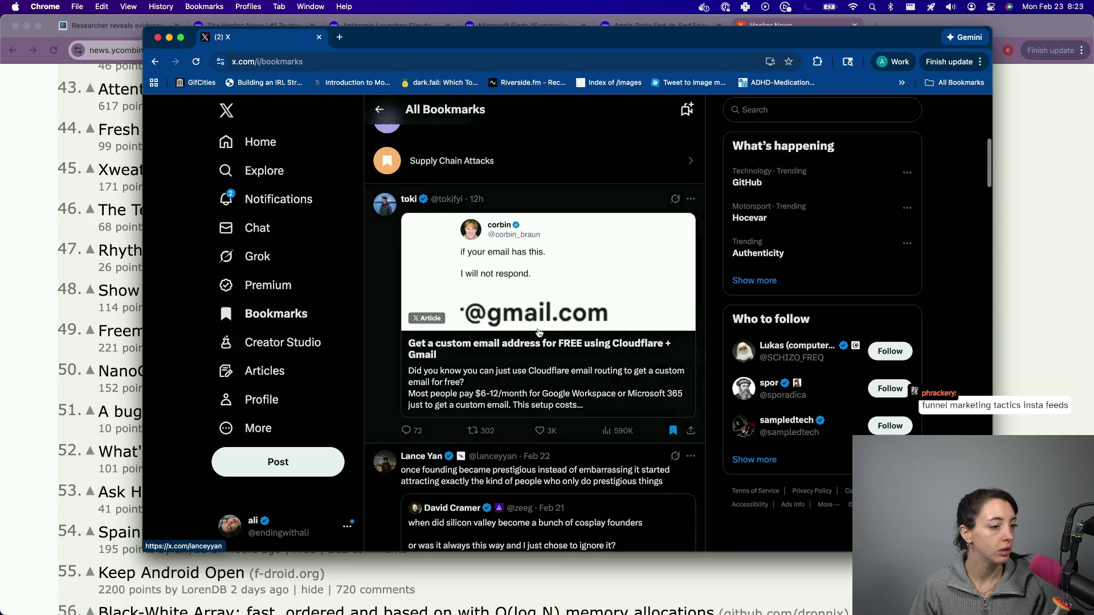
scroll(538, 333, down, 7)
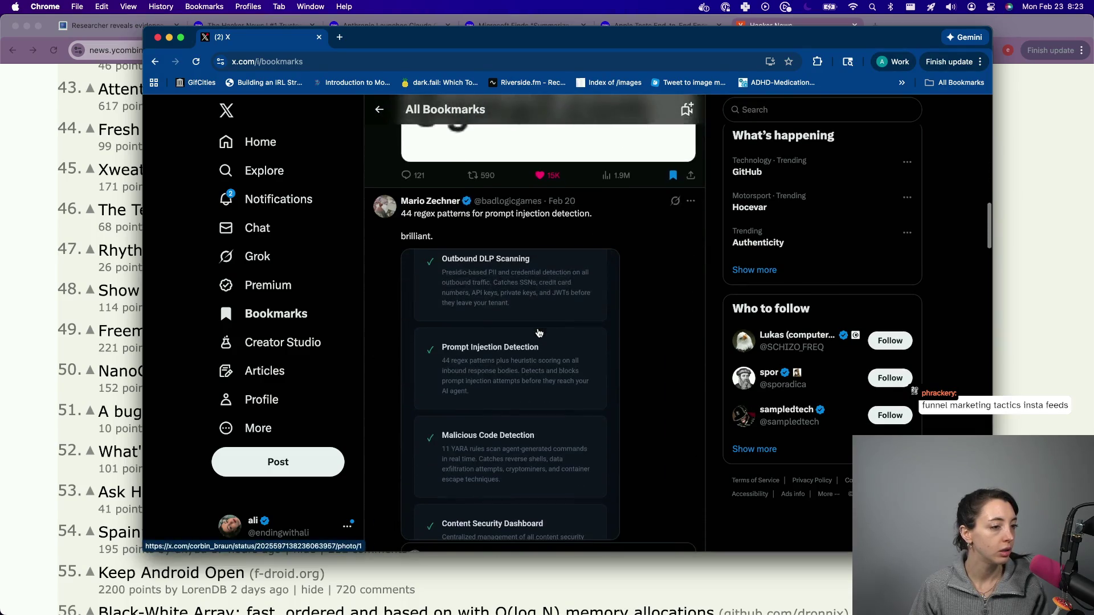
scroll(539, 333, down, 5)
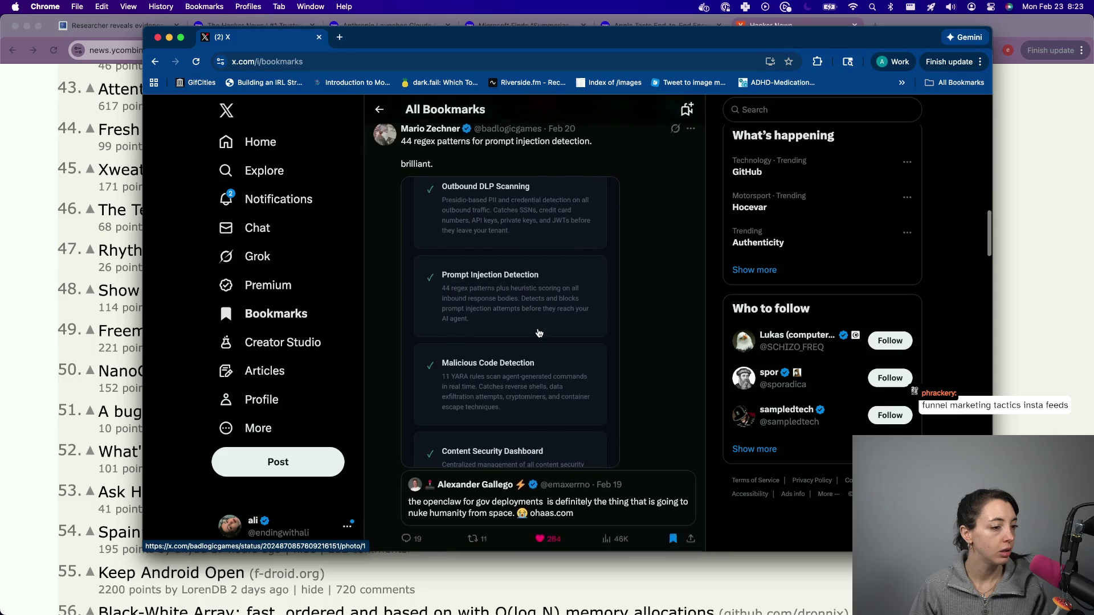
scroll(484, 345, down, 6)
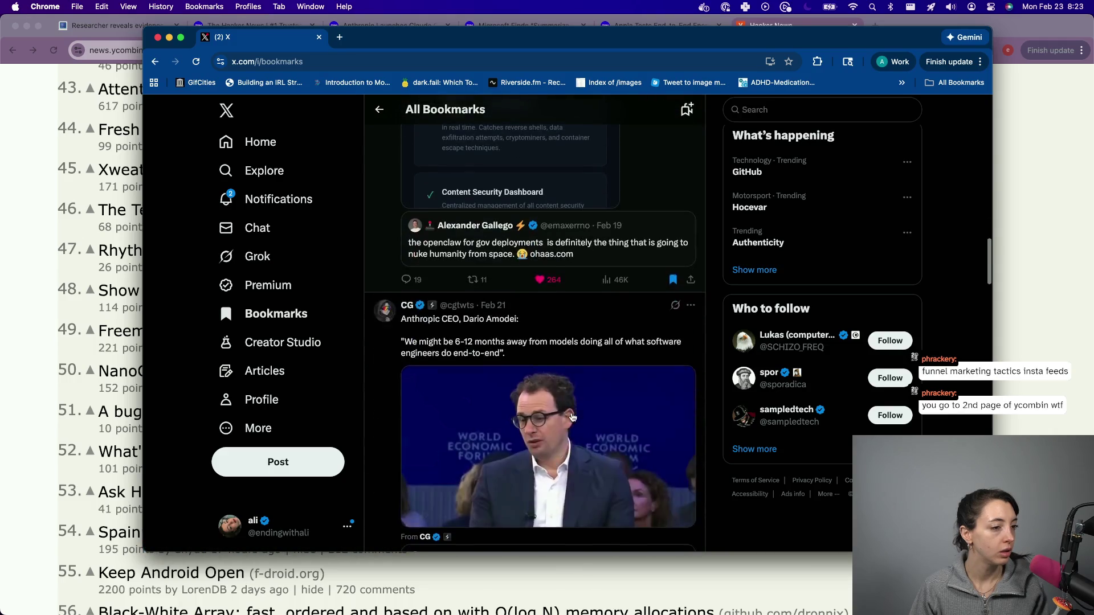
scroll(483, 344, down, 12)
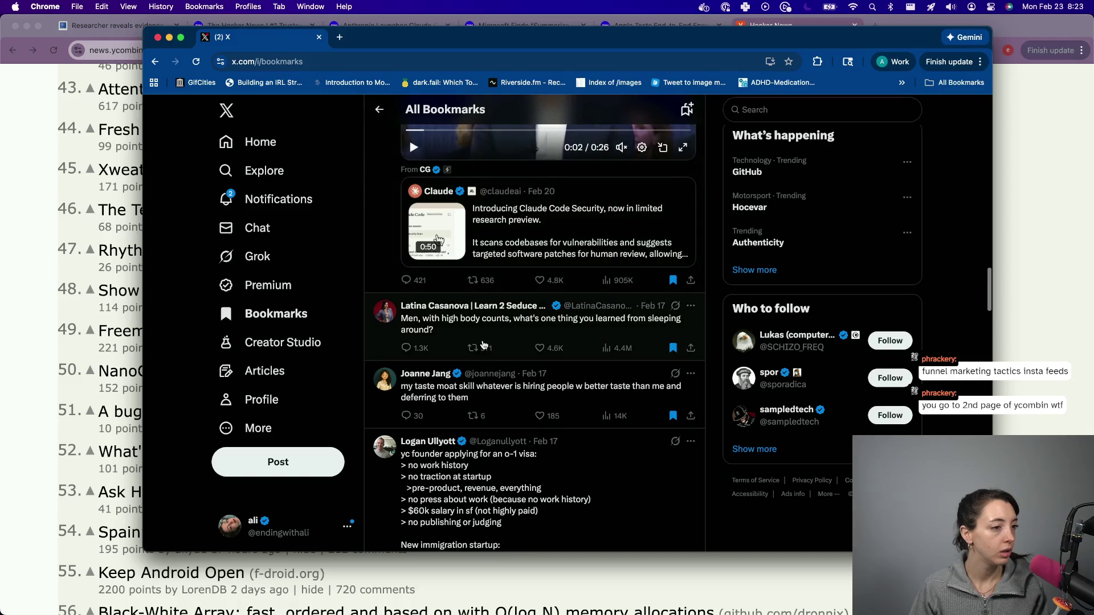
scroll(565, 317, down, 7)
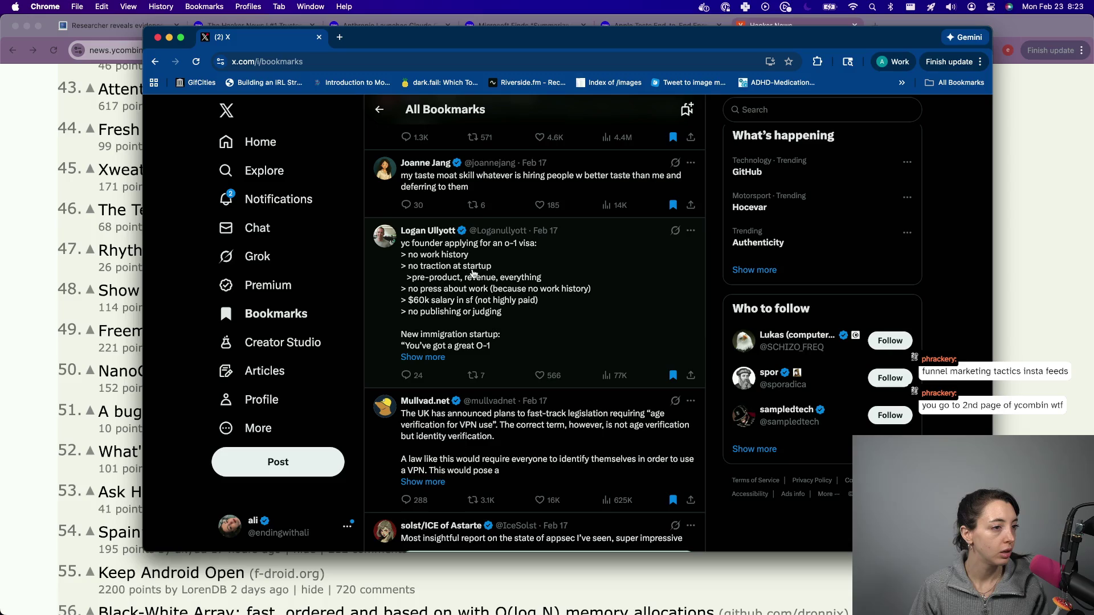
scroll(493, 441, down, 1)
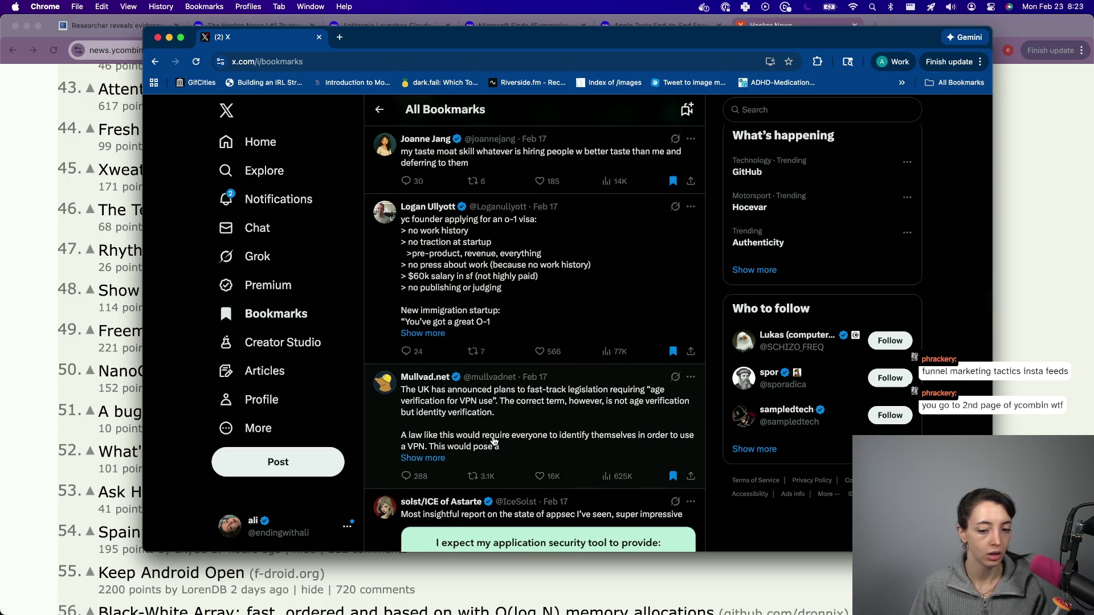
scroll(452, 486, down, 5)
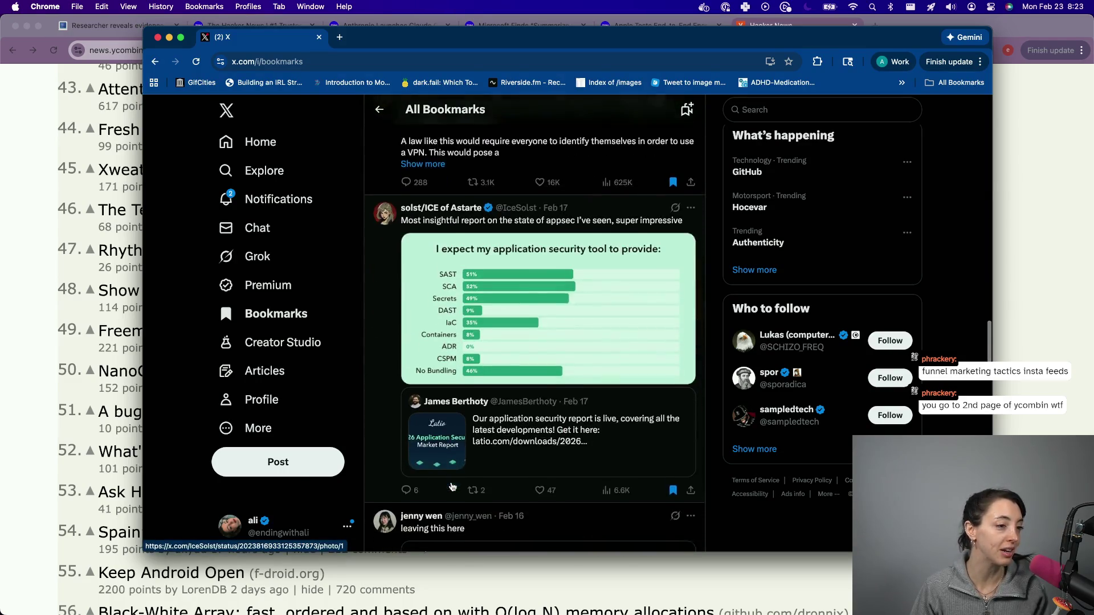
scroll(452, 487, down, 3)
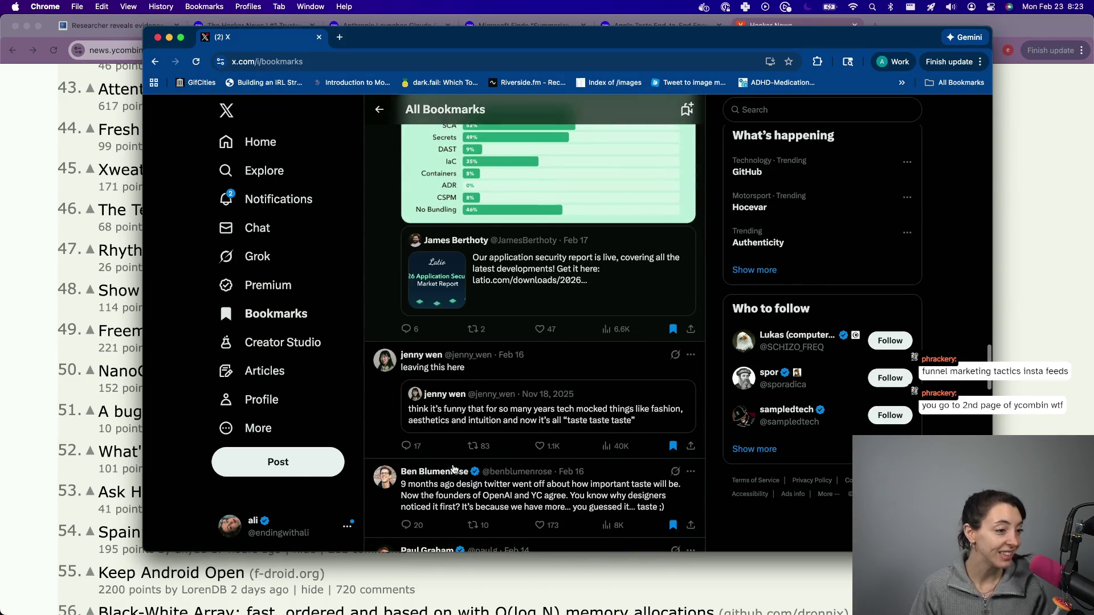
scroll(454, 468, down, 3)
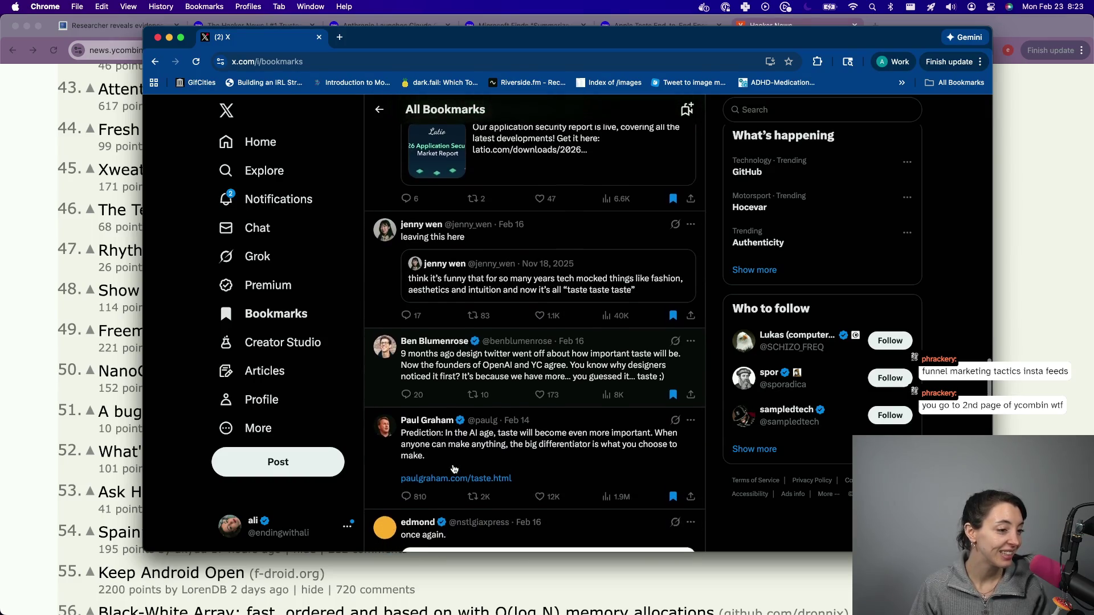
key(super+grave)
scroll(362, 446, down, 5)
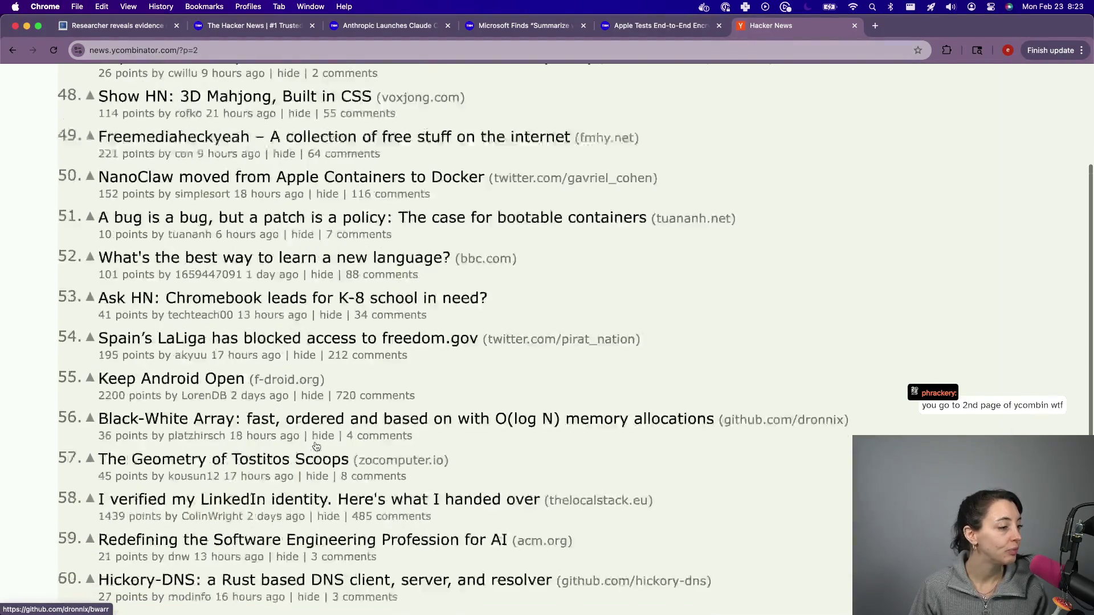
- Reset the zoom, close the Hacker News tab, and load The Cyber Express from a new tab
key(super+0)
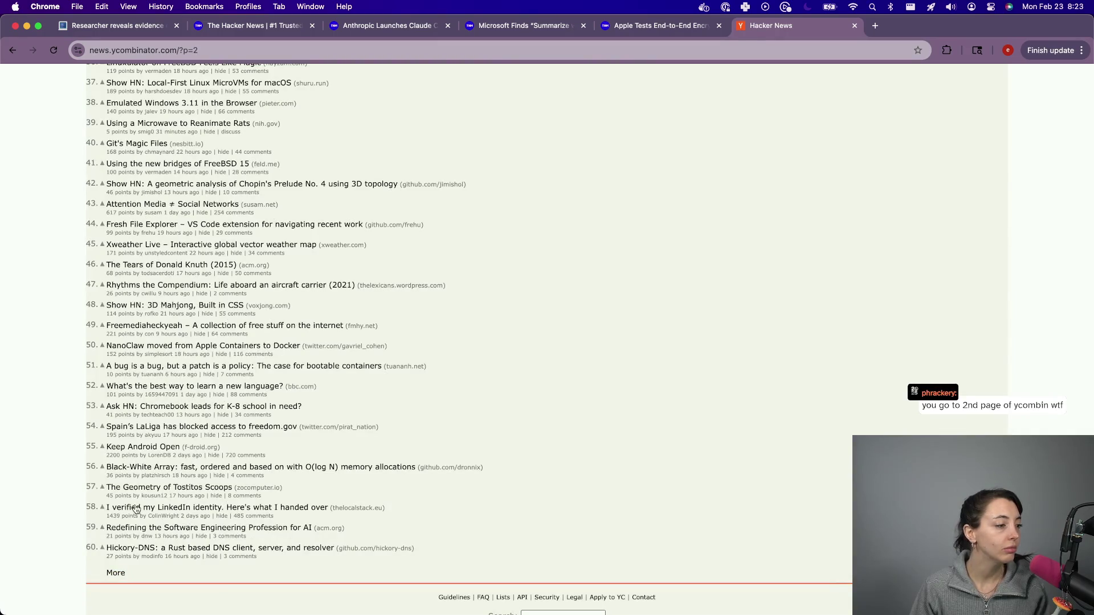
scroll(561, 462, up, 3)
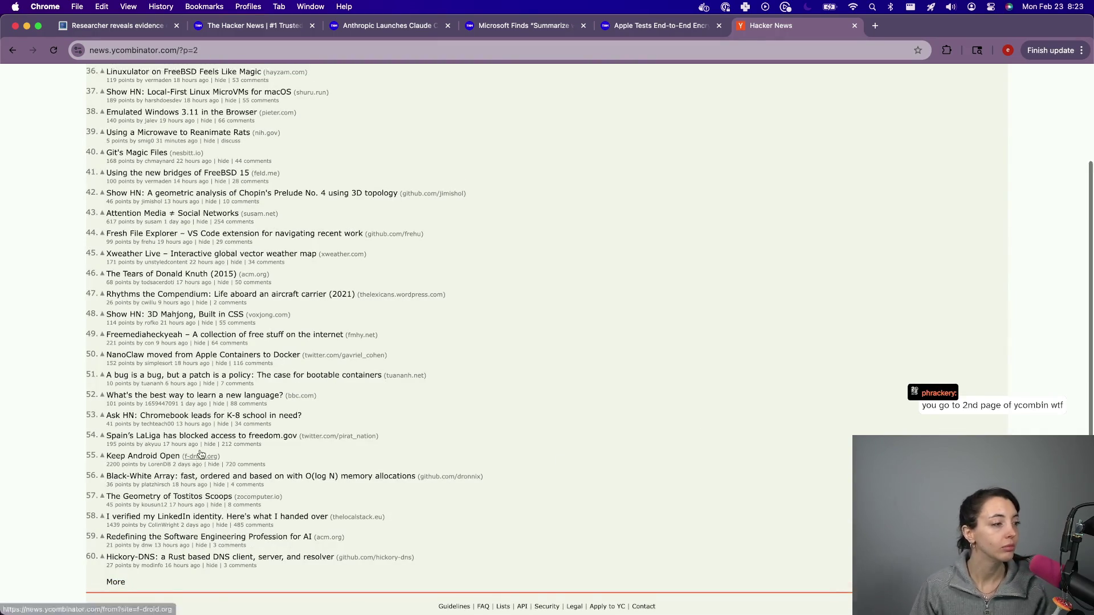
key(super+w)
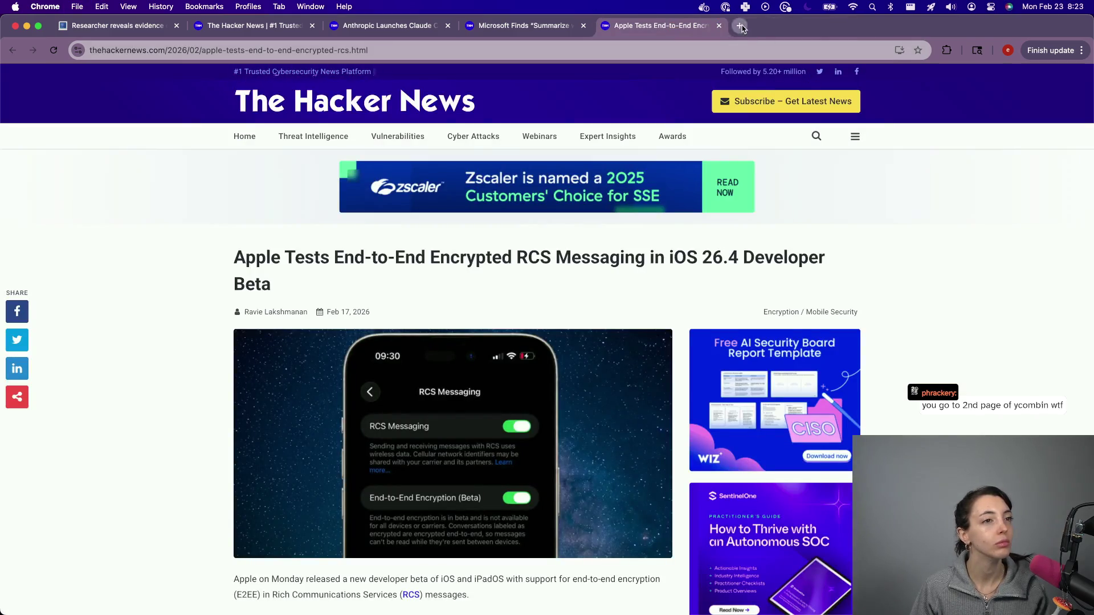
click(740, 26)
click(499, 328)
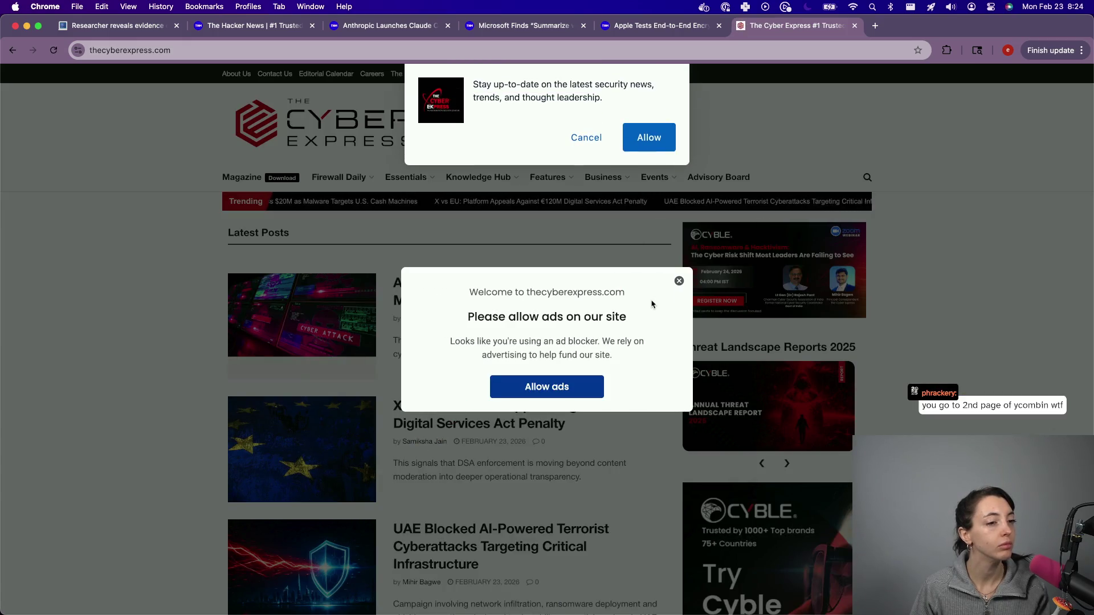
- Dismiss the ad-blocker notice and scroll through The Cyber Express Latest Posts
click(678, 281)
scroll(547, 456, down, 5)
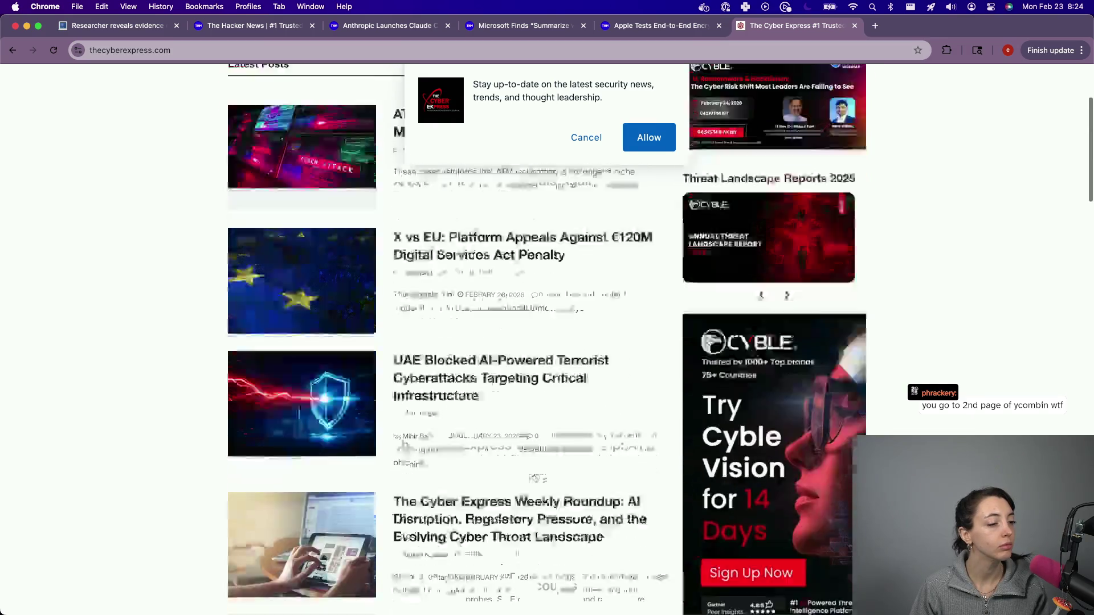
scroll(534, 477, down, 4)
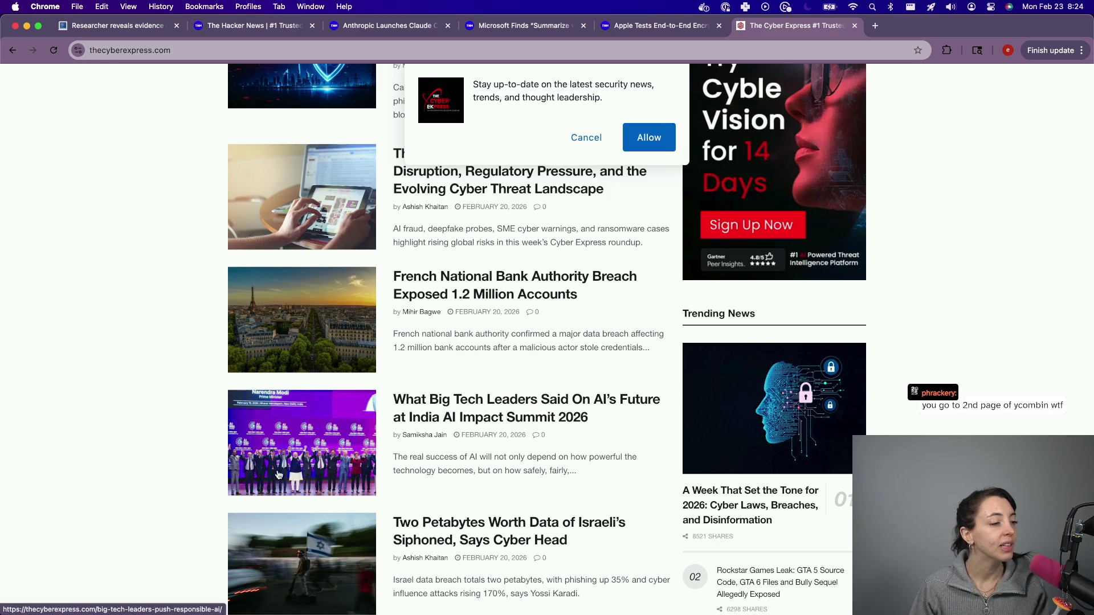
scroll(279, 474, down, 2)
scroll(279, 474, up, 5)
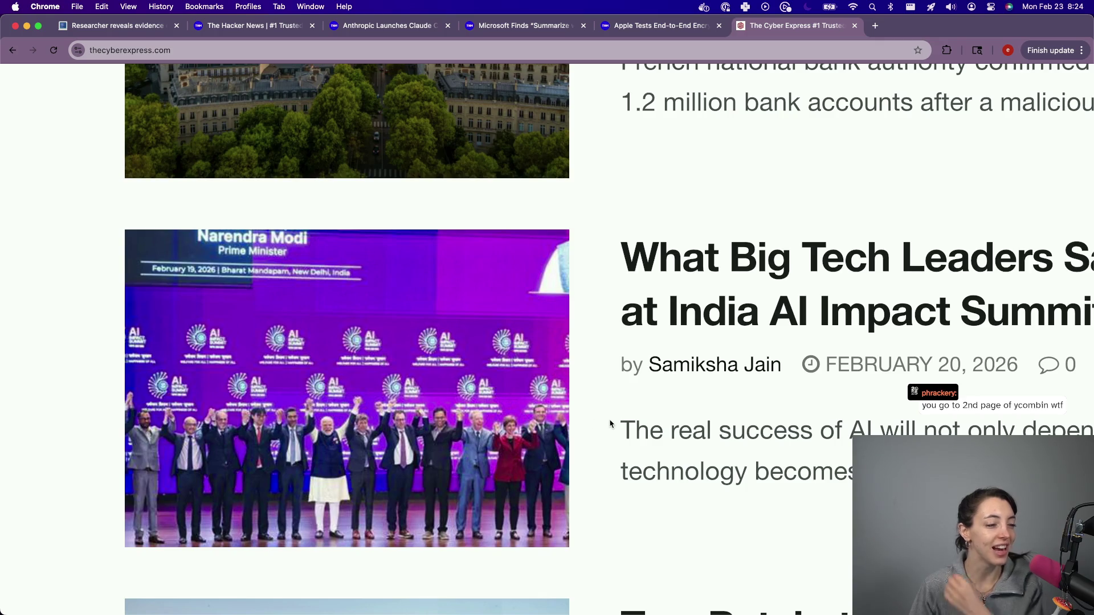
scroll(610, 424, down, 5)
scroll(610, 424, down, 5)
scroll(610, 424, down, 4)
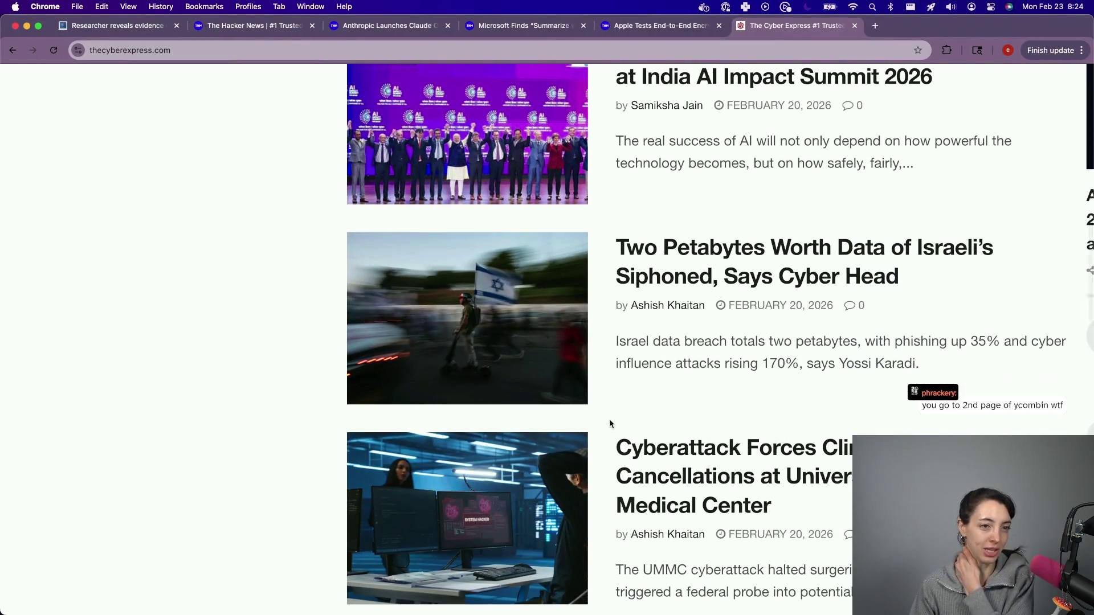
scroll(617, 412, right, 3)
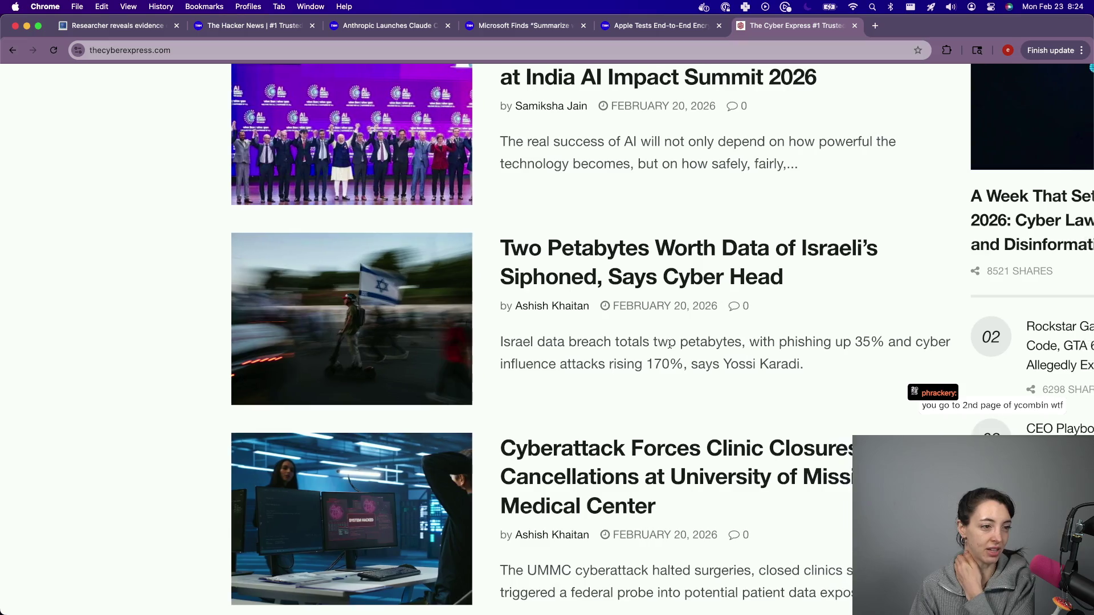
scroll(669, 344, down, 3)
scroll(669, 344, down, 4)
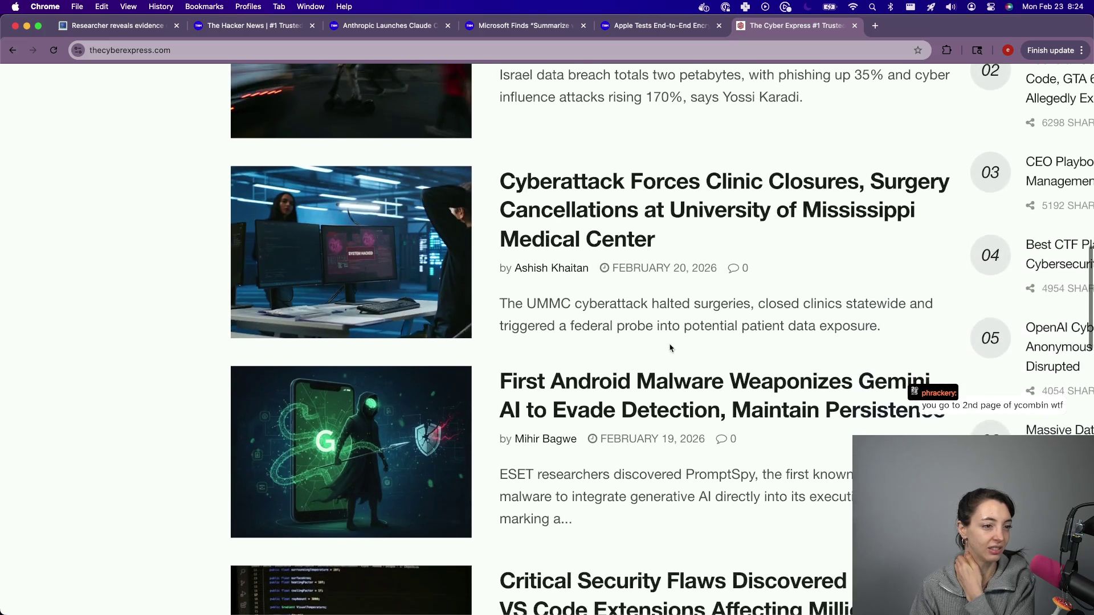
scroll(670, 348, down, 2)
scroll(664, 402, down, 3)
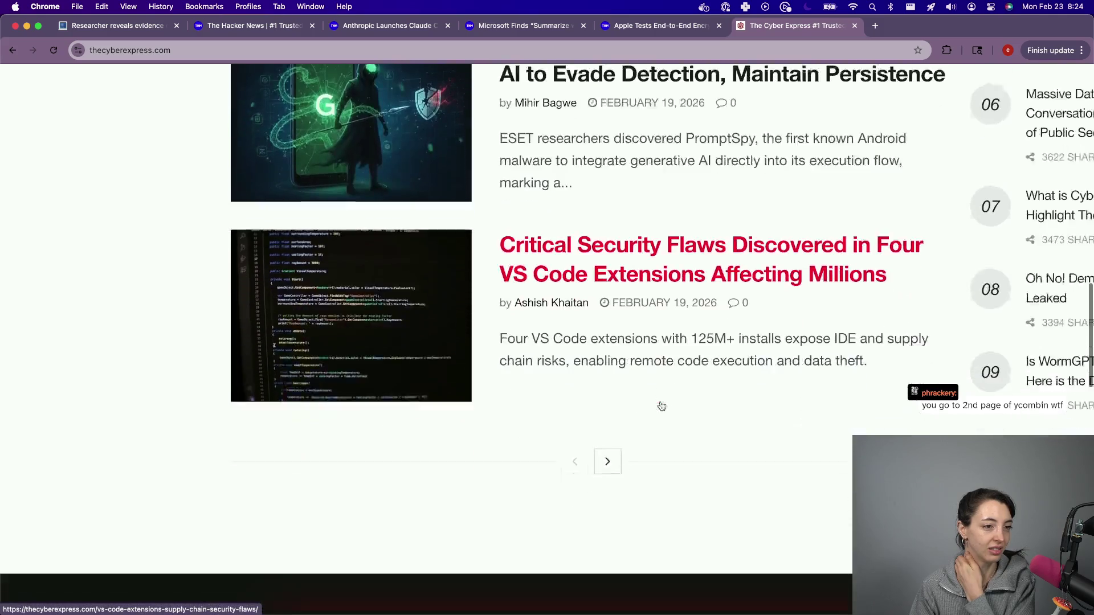
- Go to the next page of latest posts, decline notifications, and browse the older February 19–20 stories
click(605, 460)
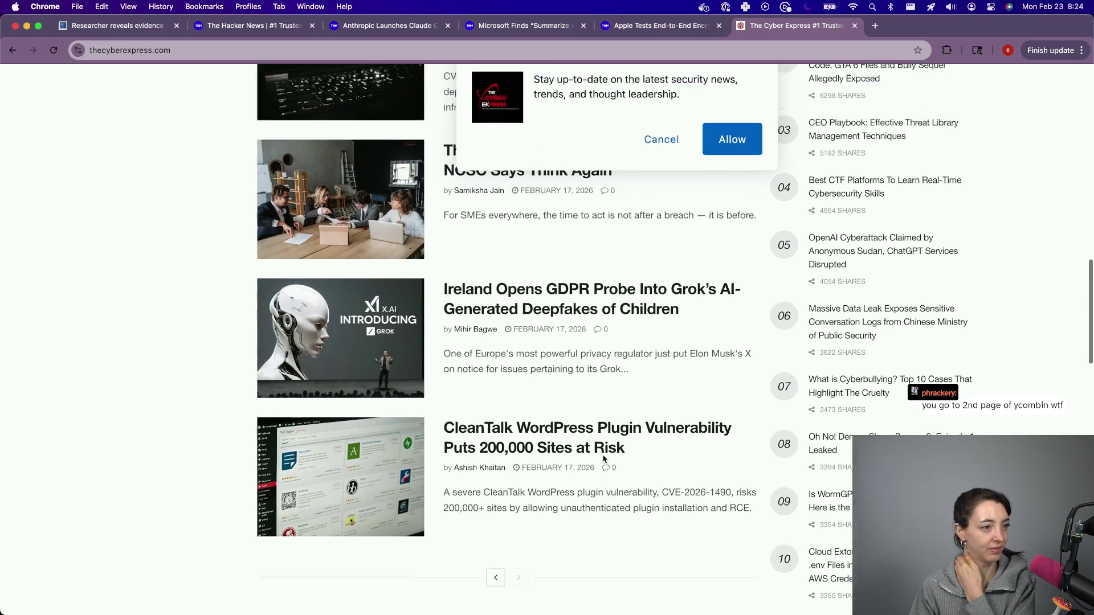
click(666, 146)
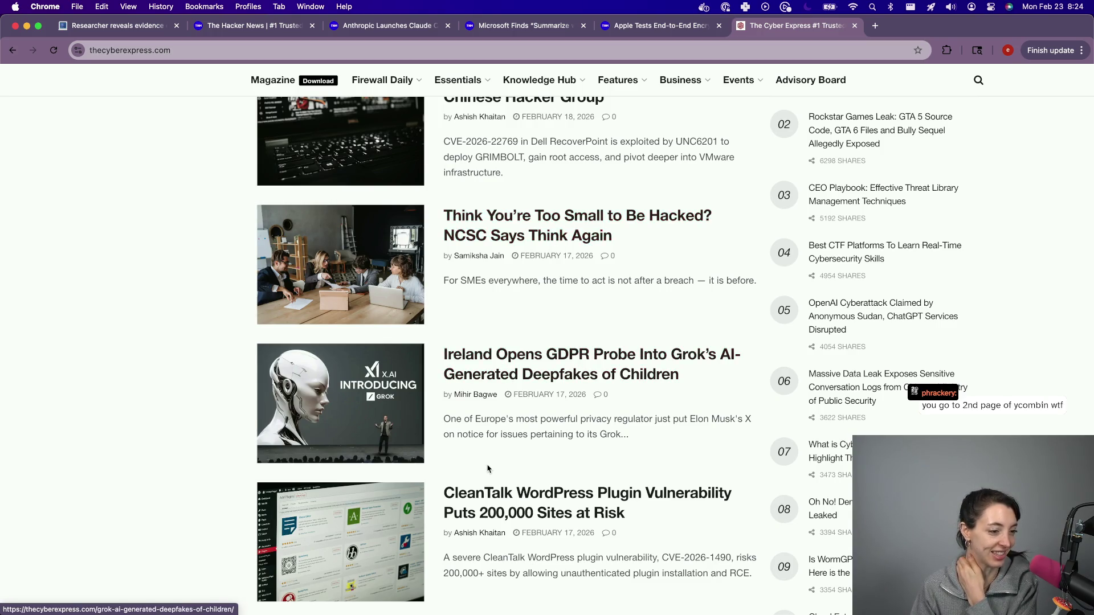
scroll(487, 468, down, 3)
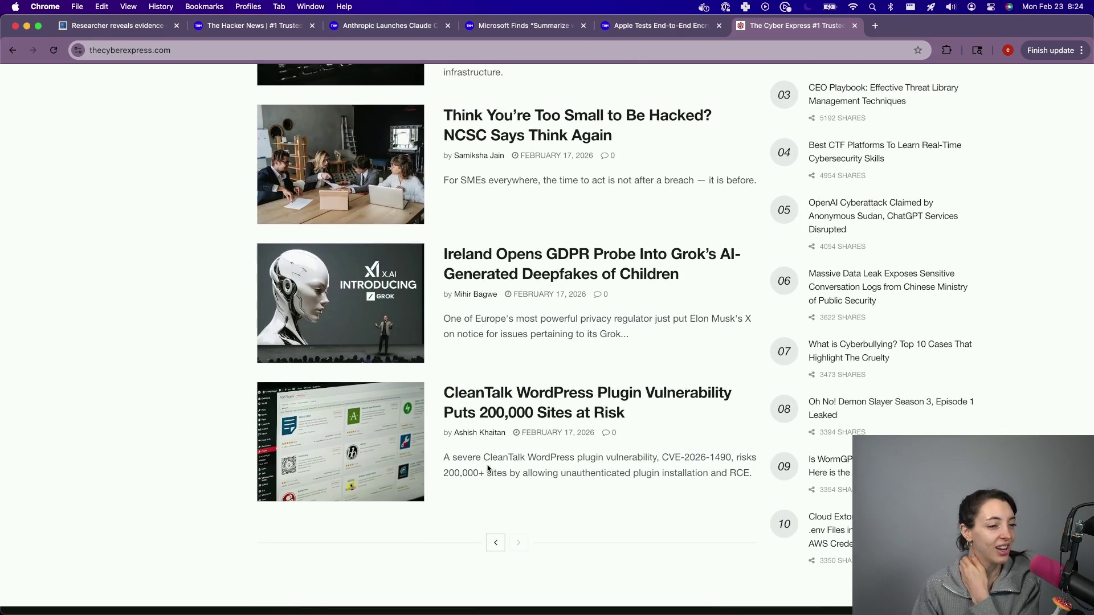
scroll(487, 467, up, 5)
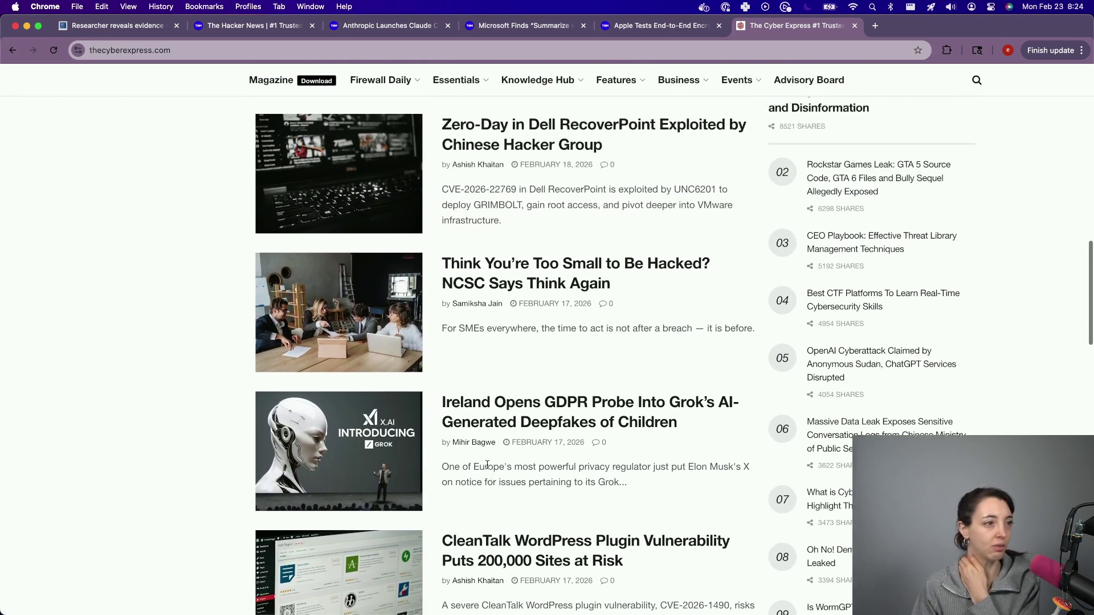
scroll(487, 464, up, 10)
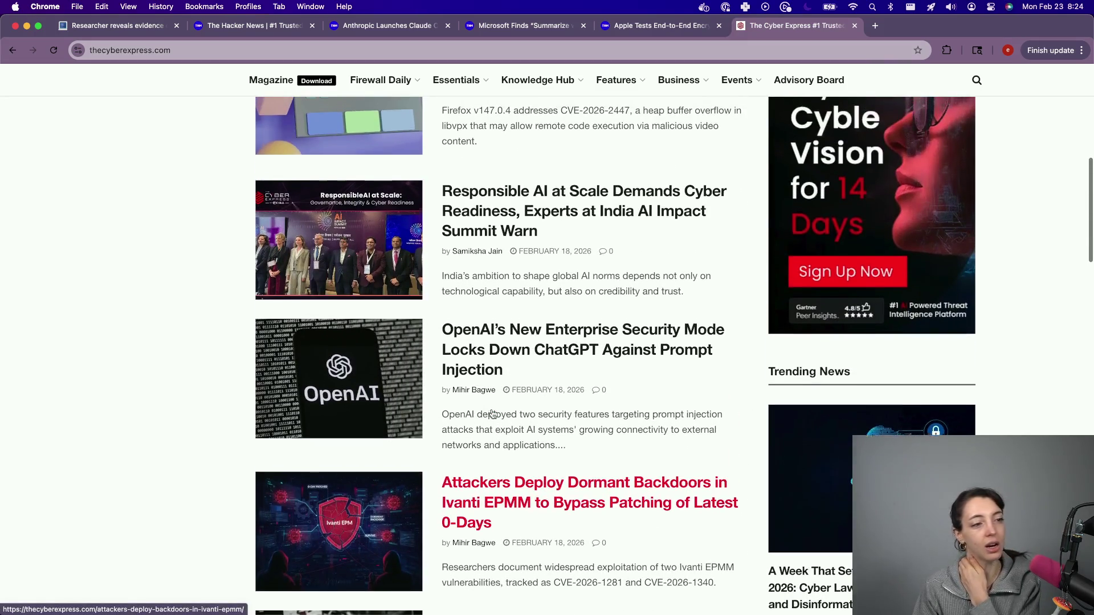
scroll(493, 414, up, 1)
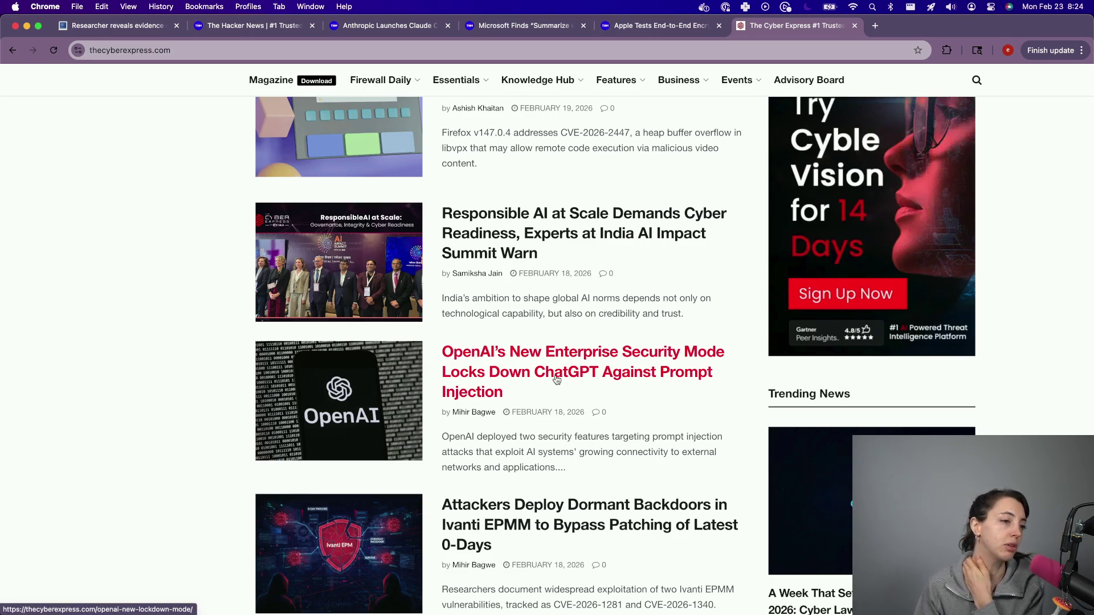
scroll(556, 379, up, 5)
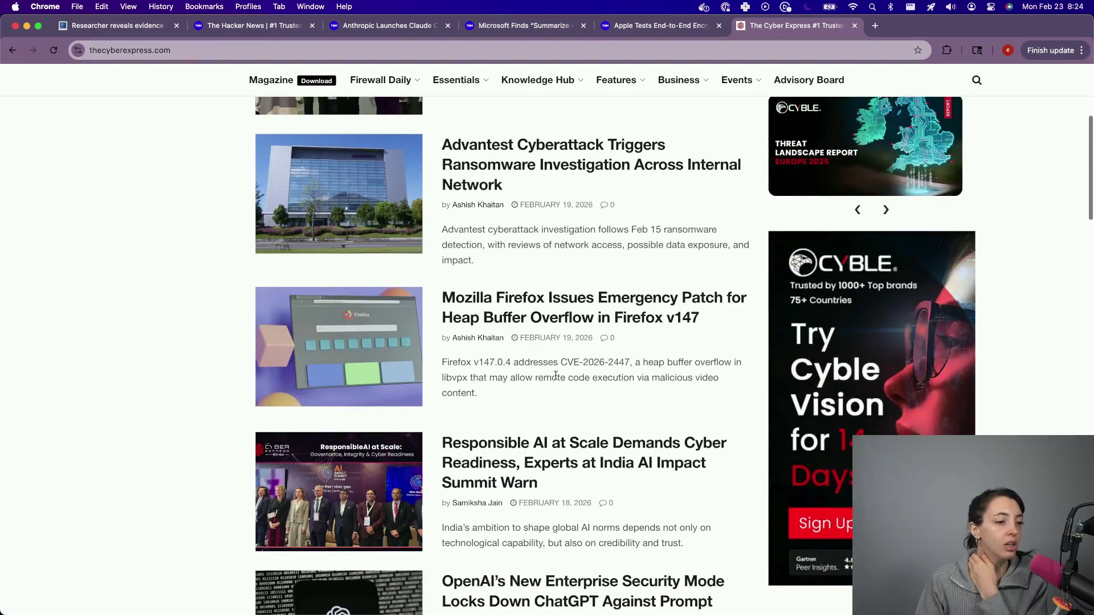
scroll(555, 376, up, 2)
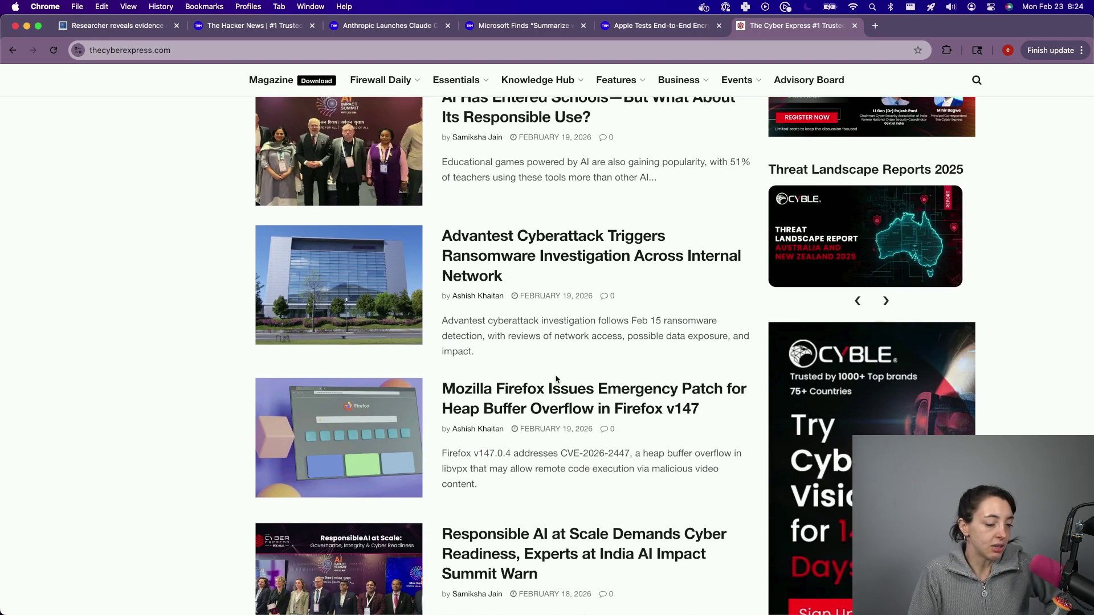
scroll(552, 380, down, 3)
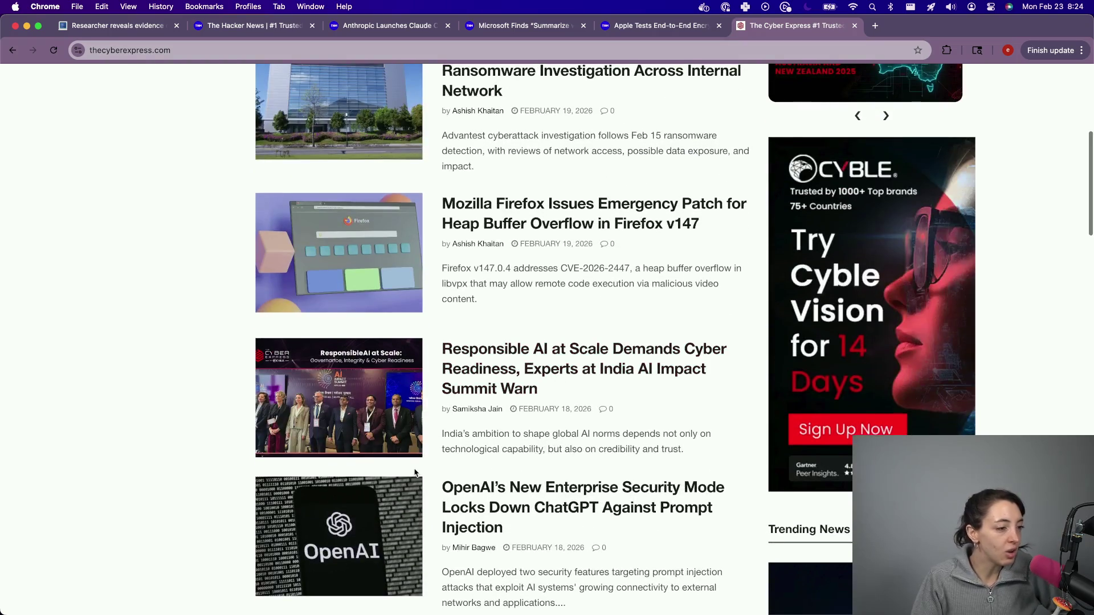
scroll(414, 473, up, 5)
scroll(414, 473, down, 5)
scroll(571, 371, up, 5)
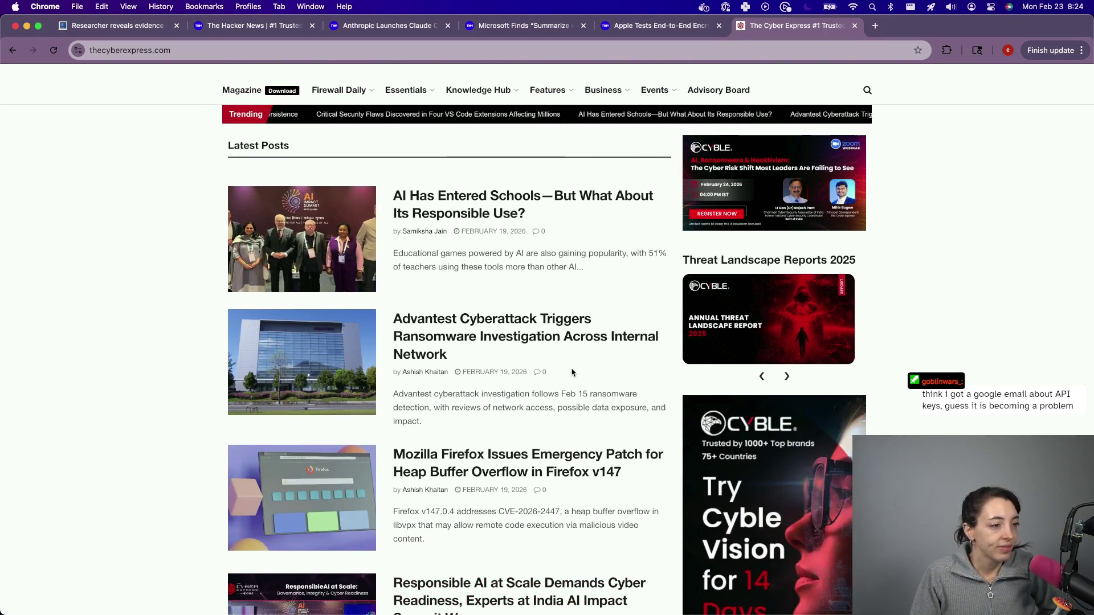
scroll(572, 372, down, 2)
scroll(572, 371, down, 15)
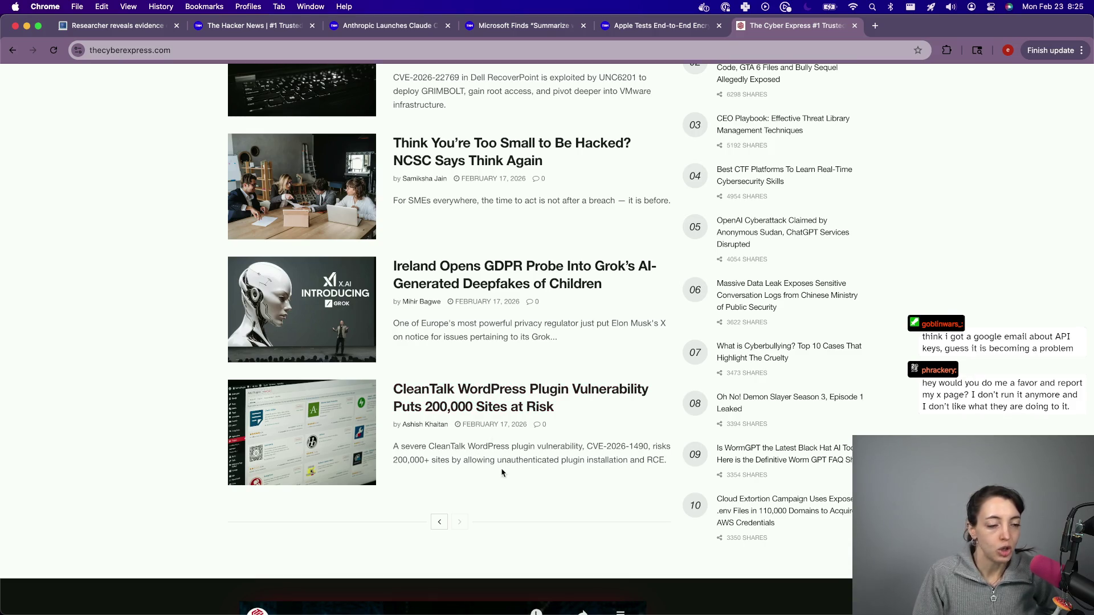
scroll(523, 451, down, 8)
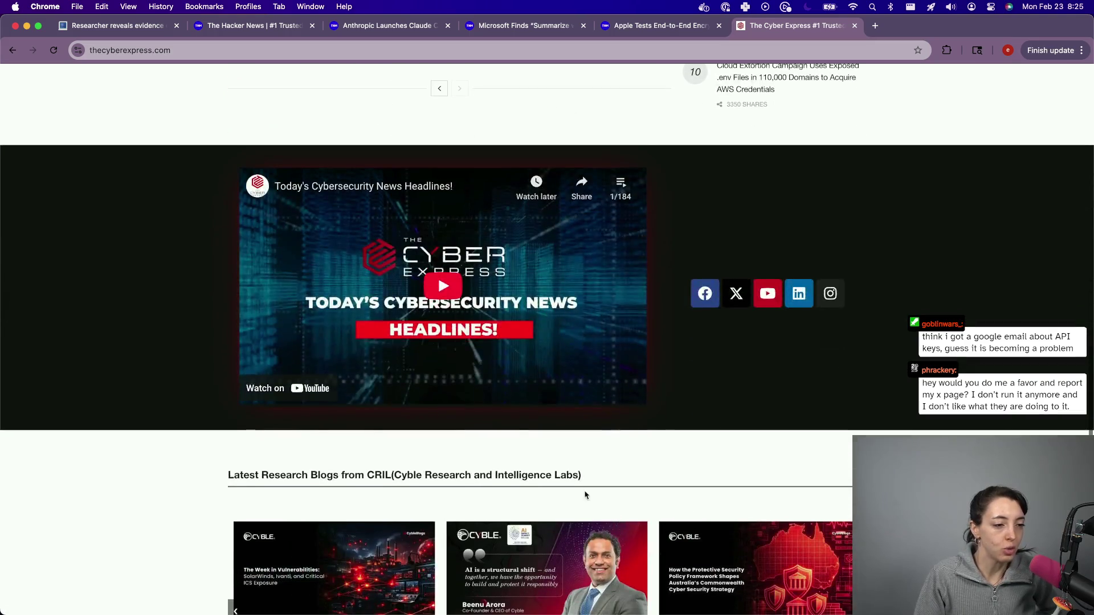
scroll(573, 469, up, 4)
scroll(573, 470, up, 3)
- Return to the previous posts page and open the WormGPT article in a new tab
click(446, 458)
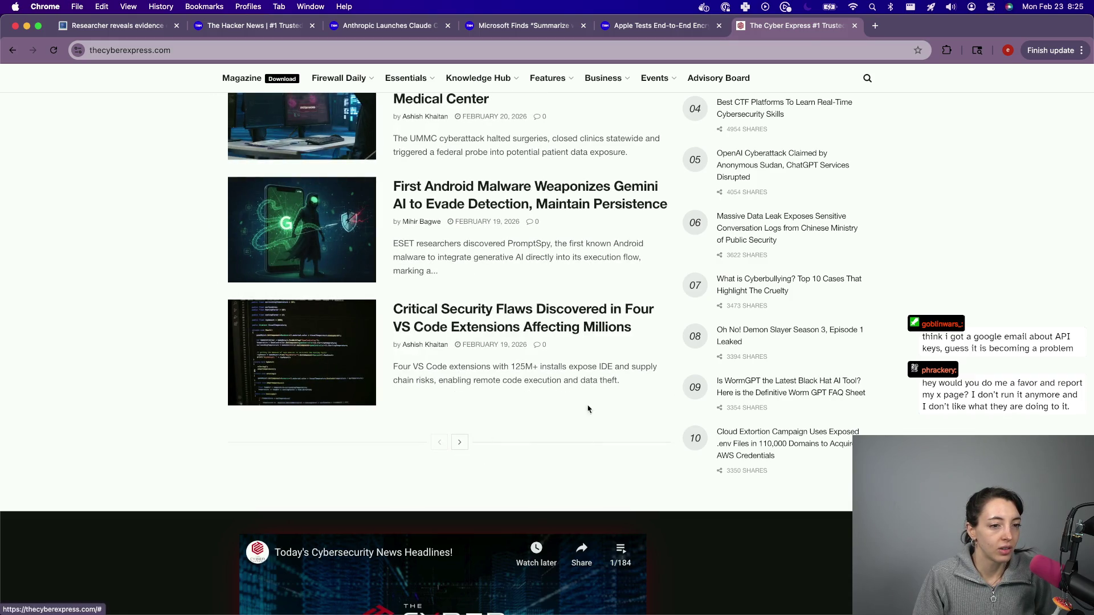
right_click(813, 385)
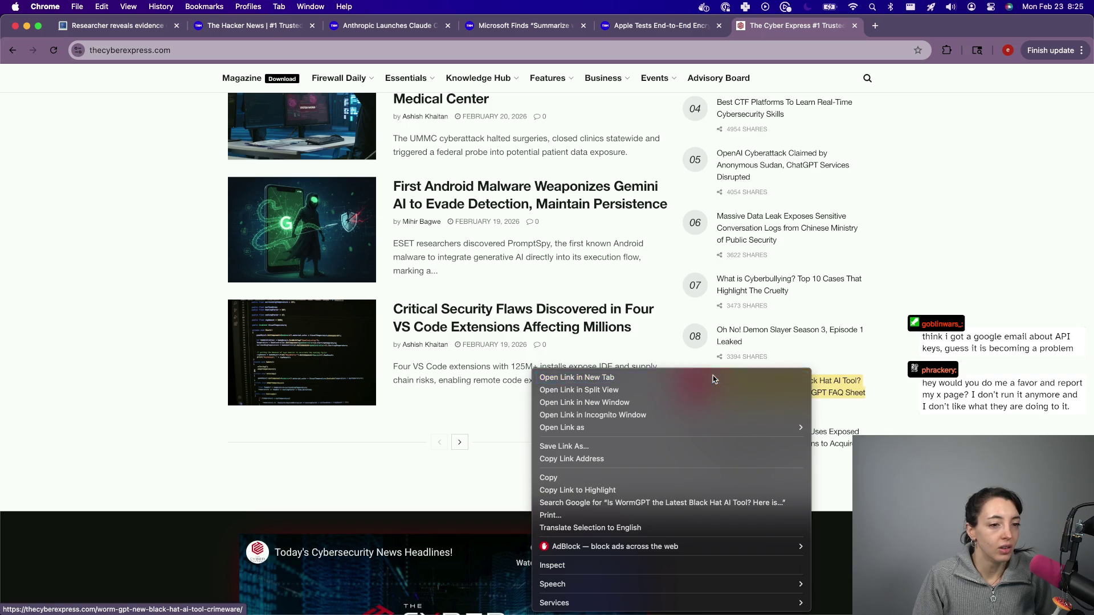
click(713, 378)
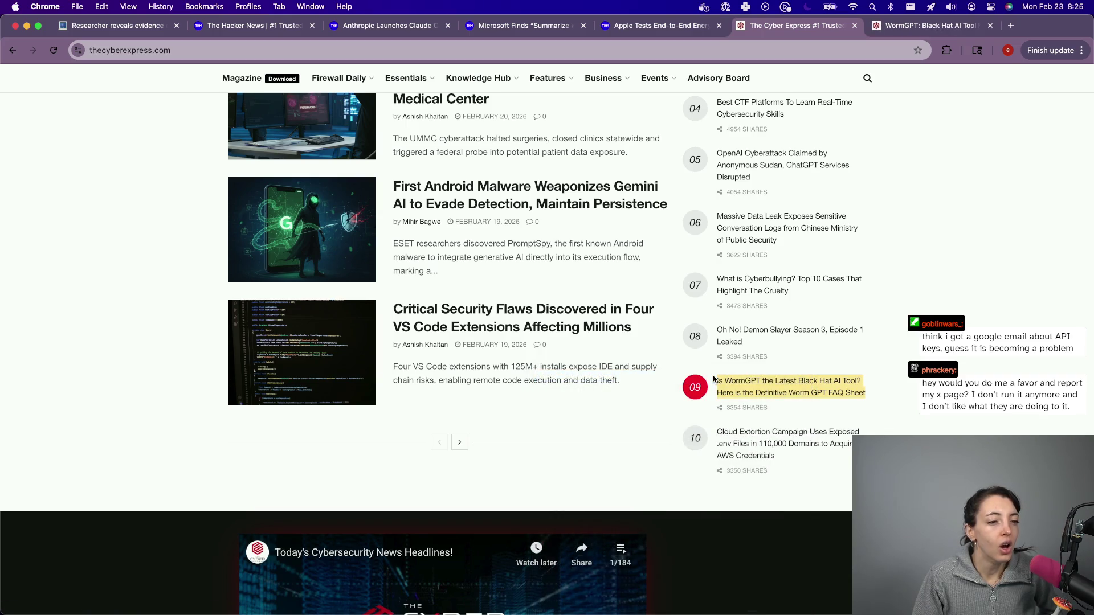
- Search Google for 'shai hulud npm worm back' and skim the results
click(785, 59)
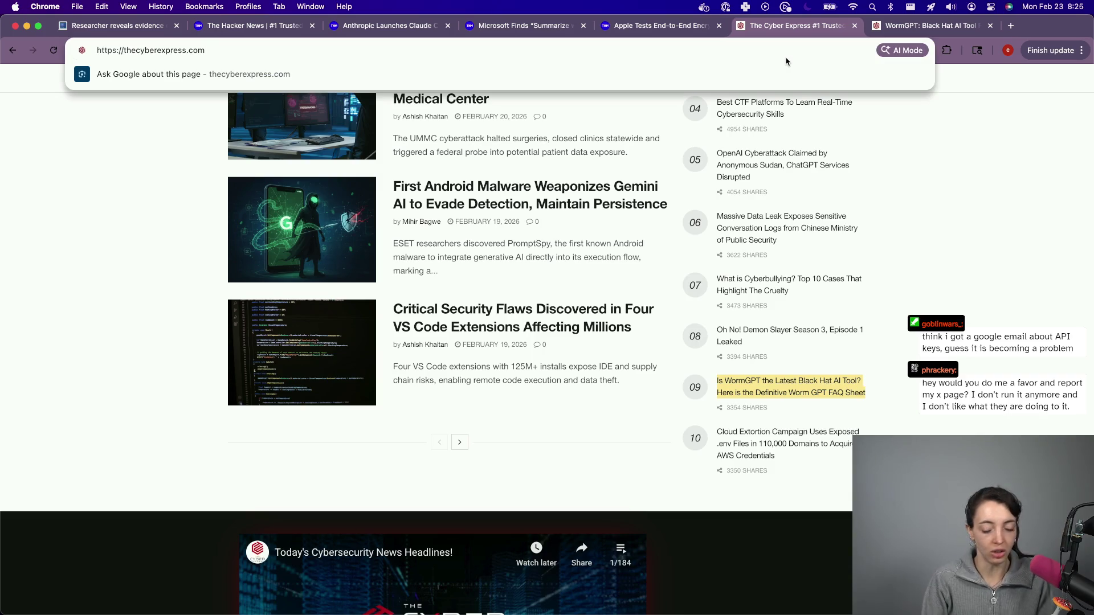
text(sha)
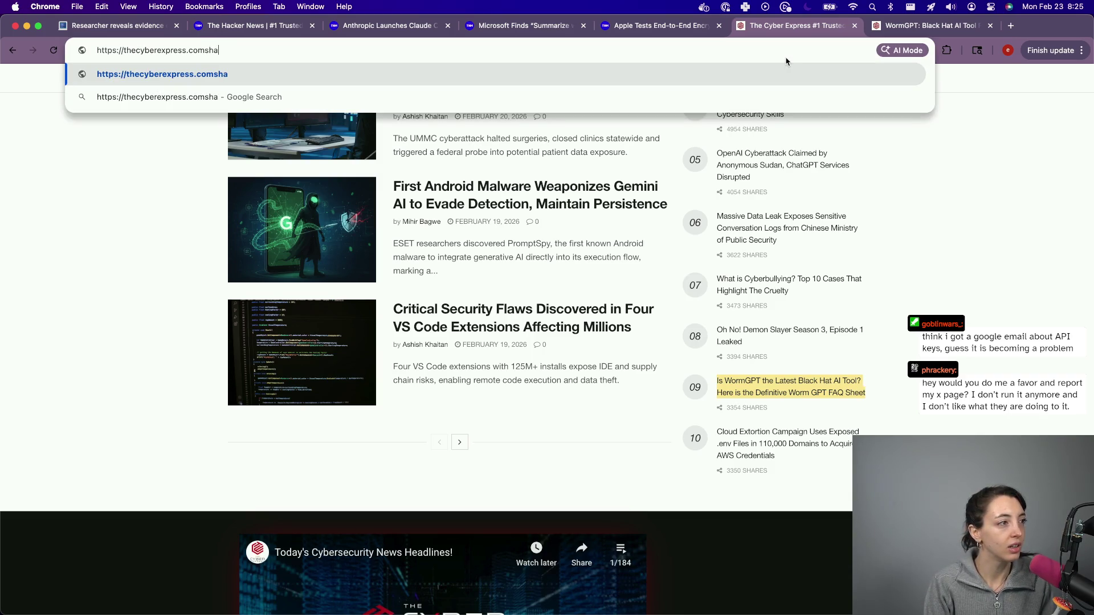
key(super+a)
text(shai hulud)
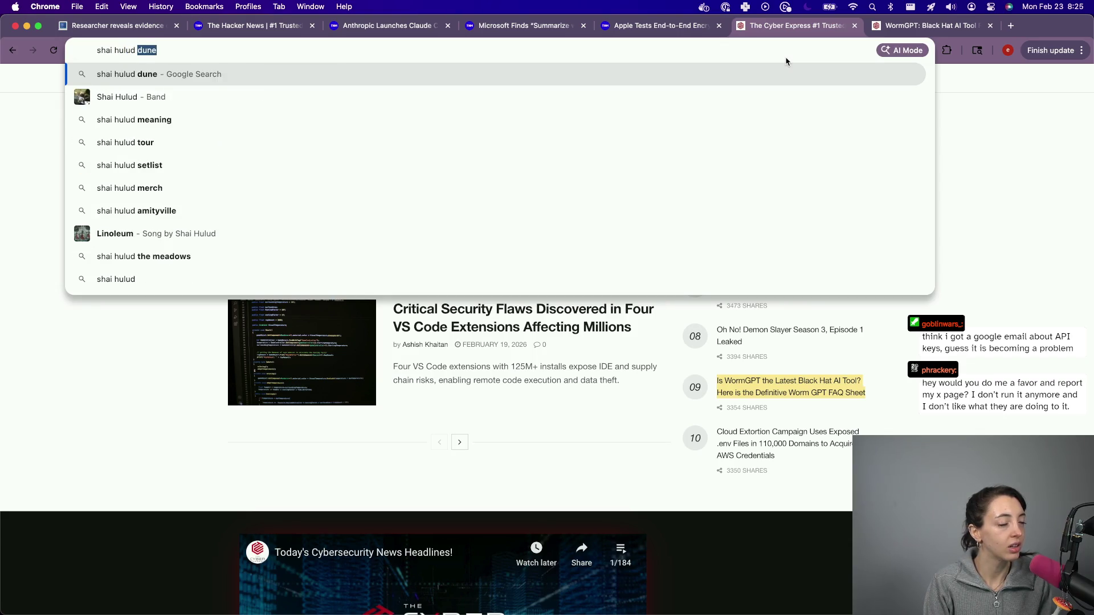
text(npm work)
text(ack)
key(Return)
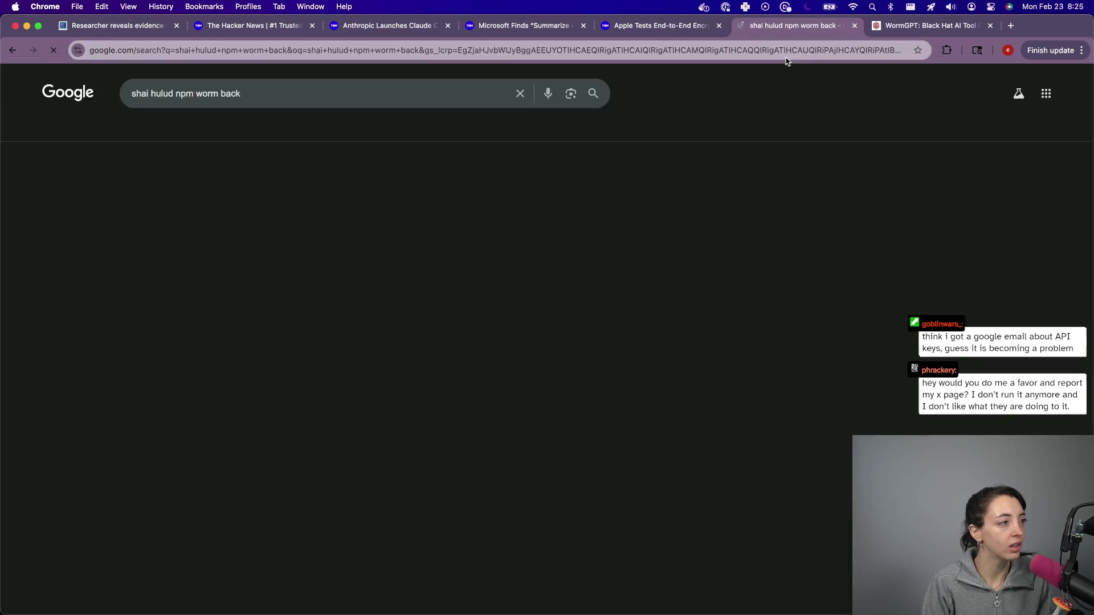
scroll(323, 459, down, 2)
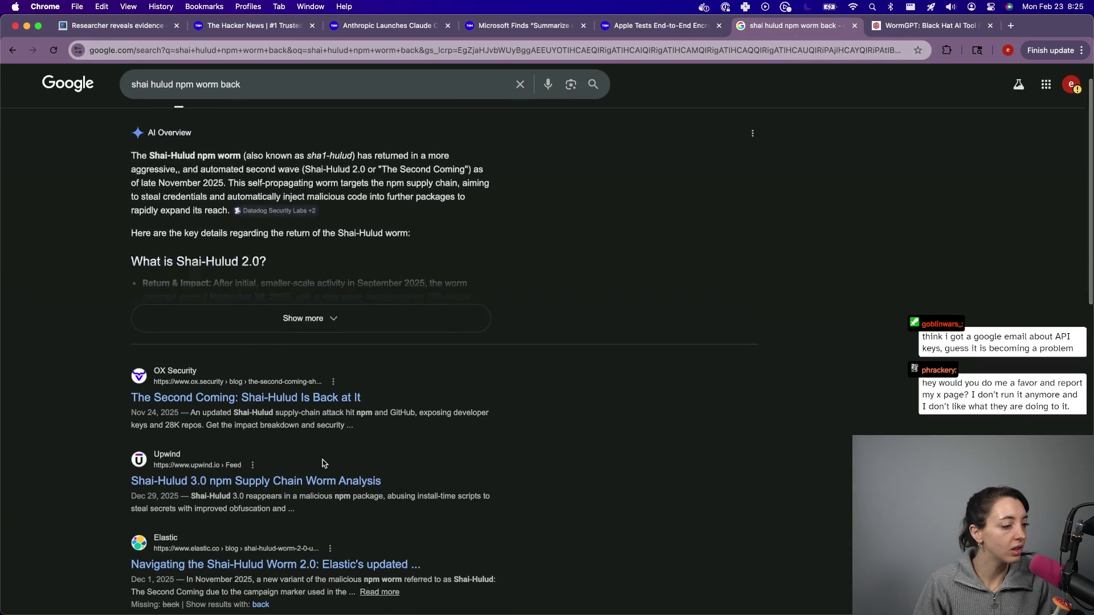
scroll(313, 450, down, 3)
scroll(306, 436, up, 5)
scroll(306, 436, down, 1)
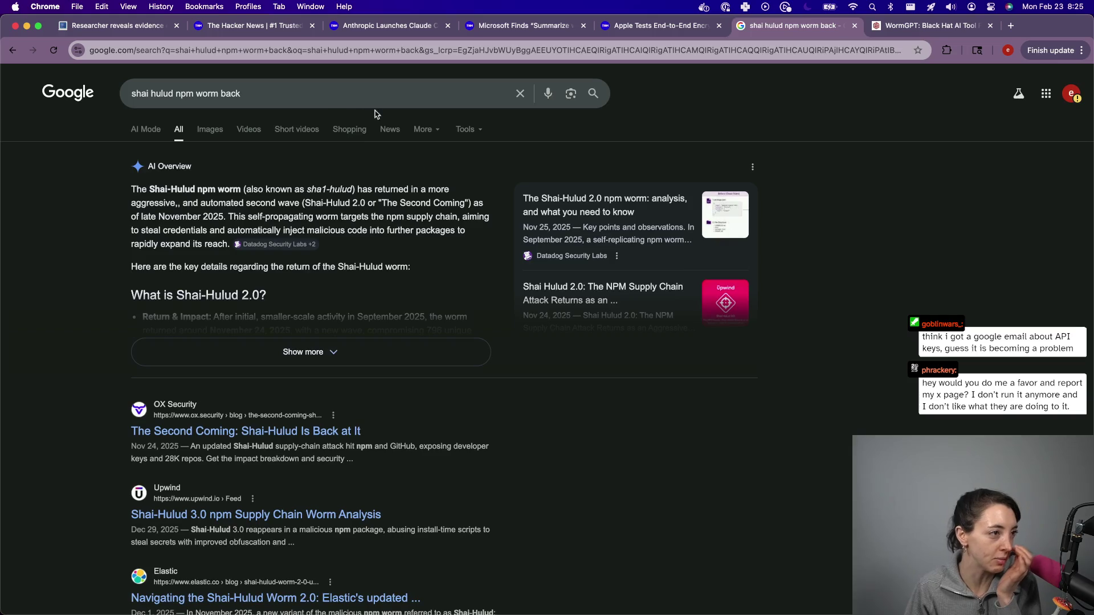
- Filter to News results and move to the second page of Shai-Hulud coverage
click(387, 129)
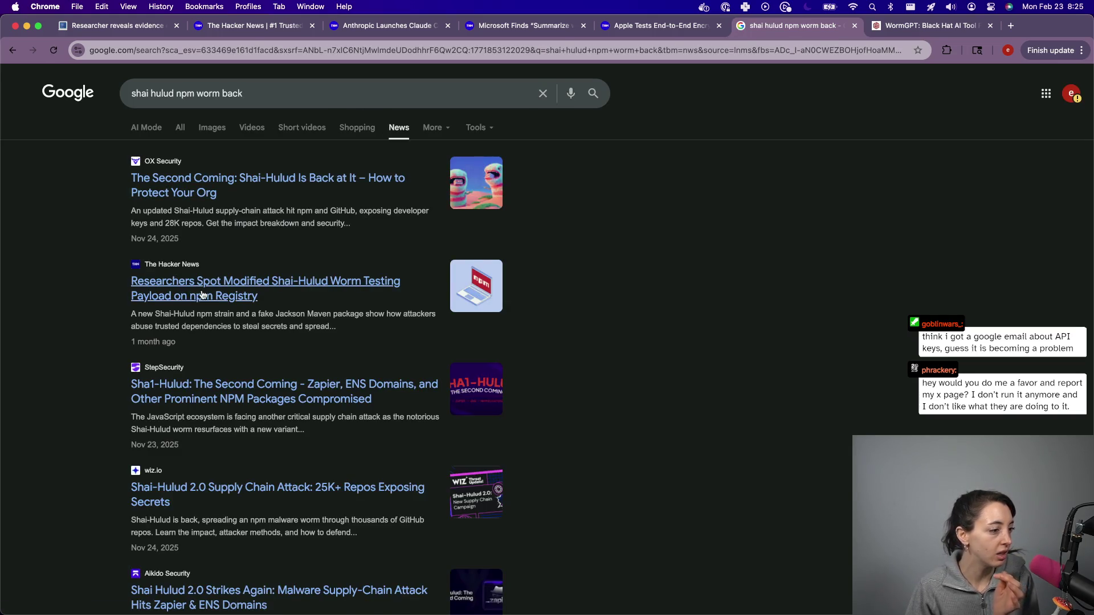
scroll(234, 285, down, 3)
scroll(202, 294, down, 15)
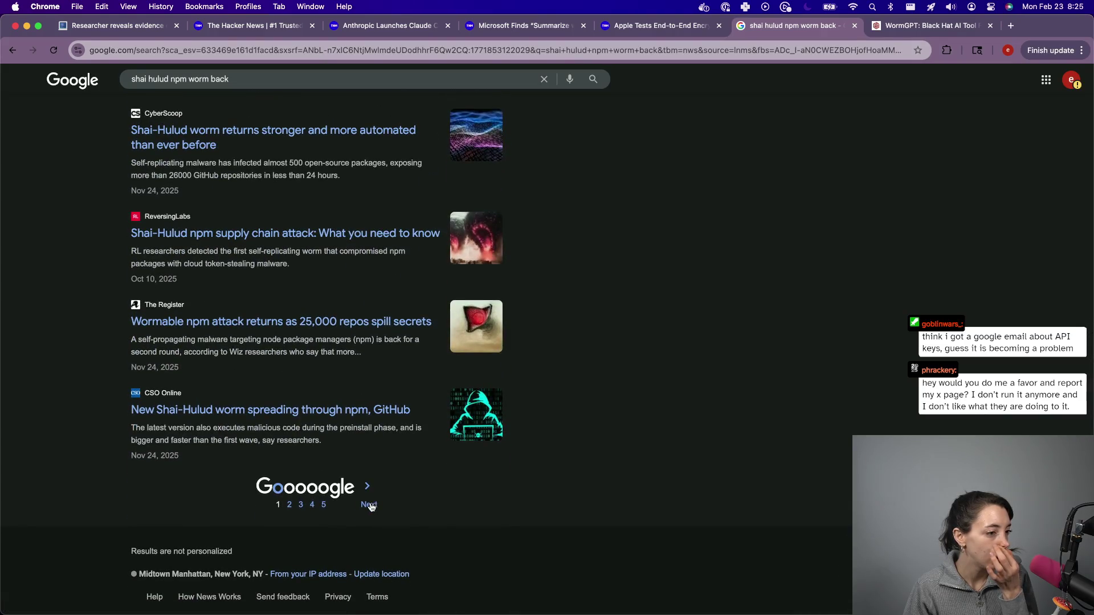
click(372, 506)
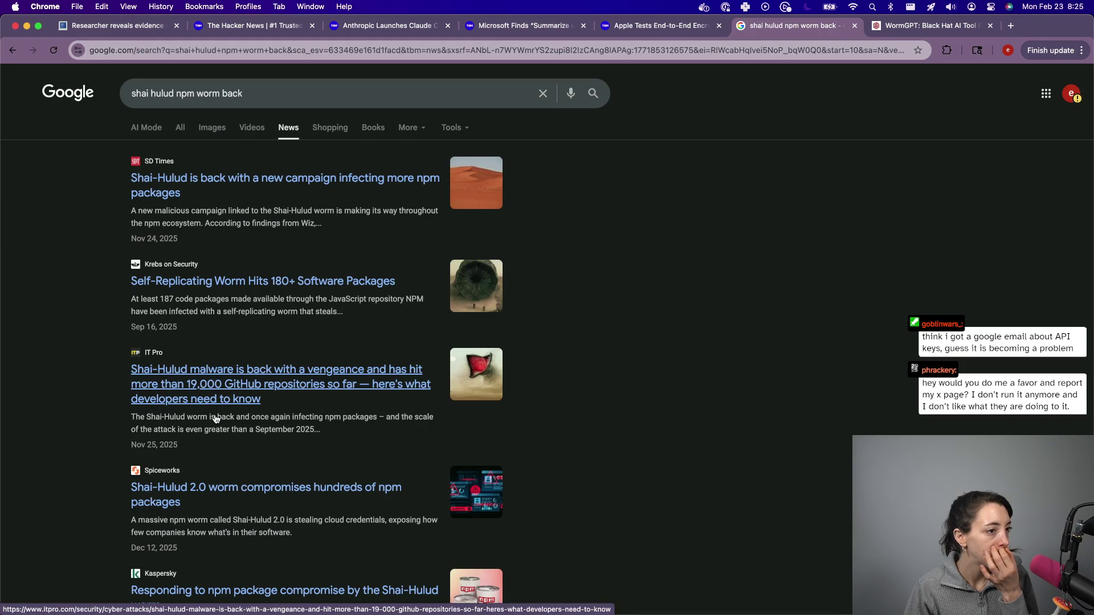
scroll(215, 419, down, 4)
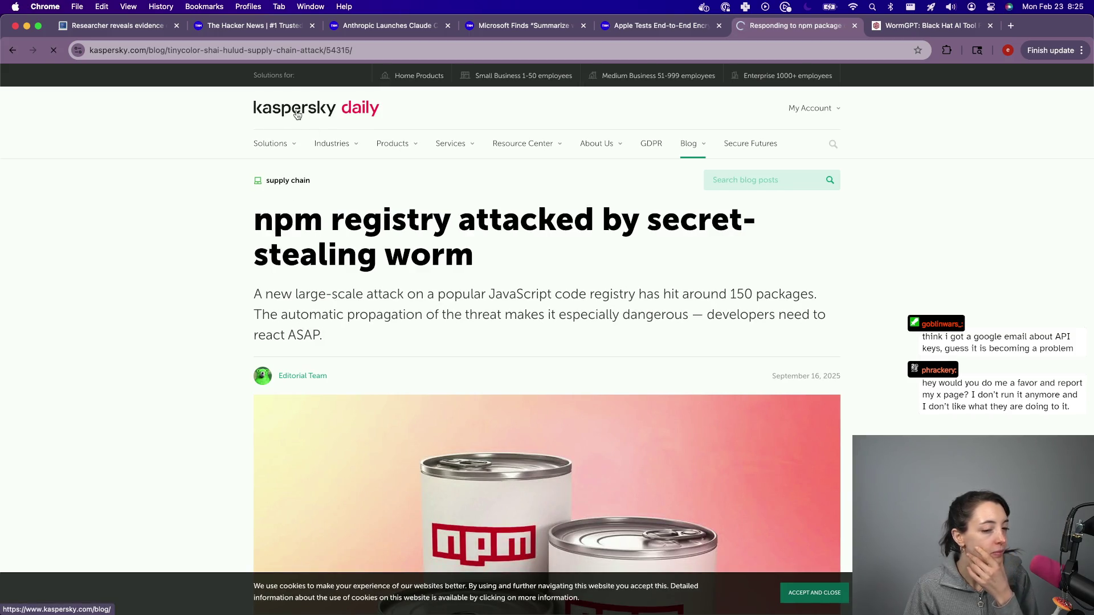
click(296, 114)
scroll(227, 374, down, 3)
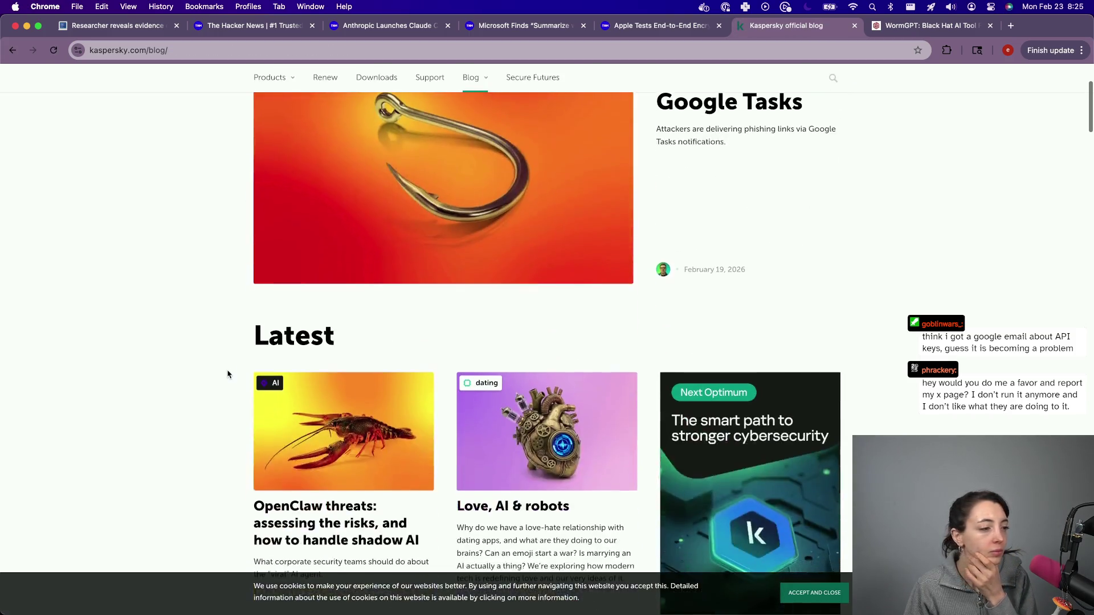
scroll(227, 374, down, 2)
scroll(533, 302, down, 6)
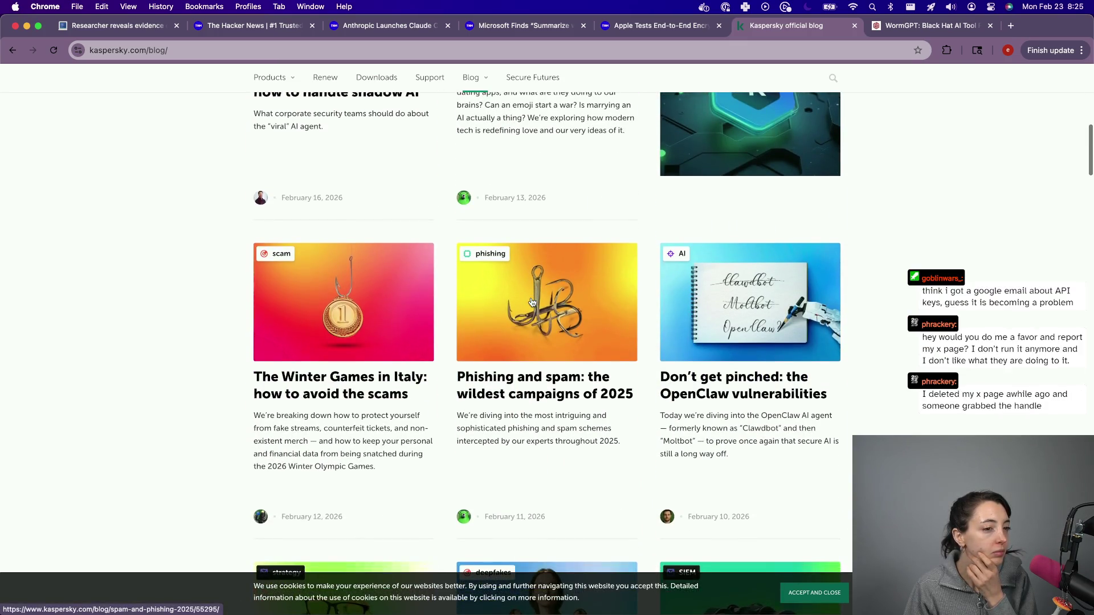
scroll(533, 302, down, 2)
scroll(533, 302, down, 5)
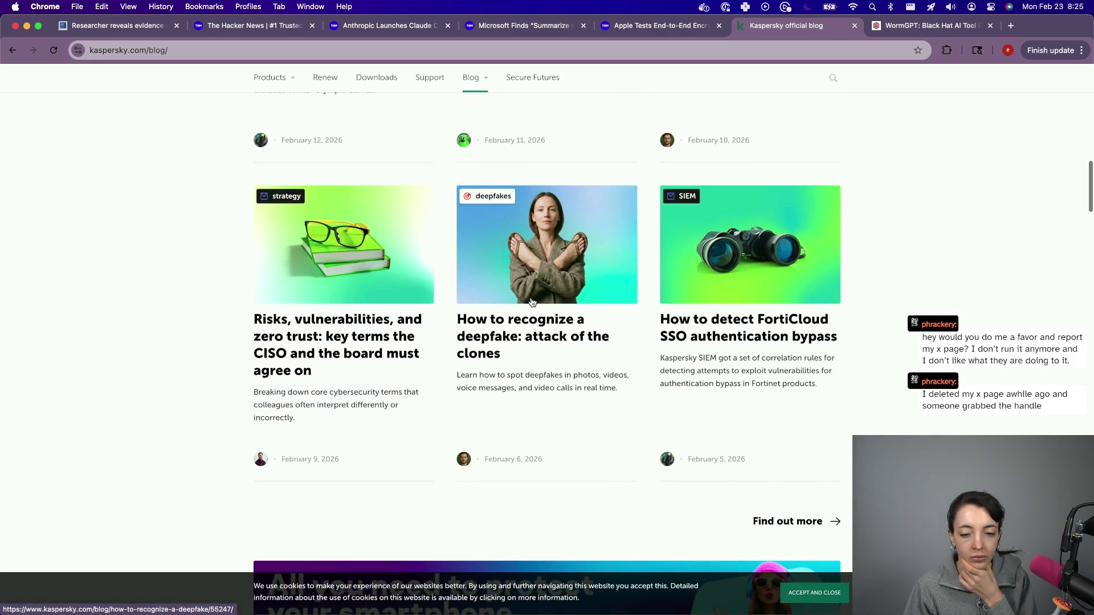
scroll(532, 302, down, 13)
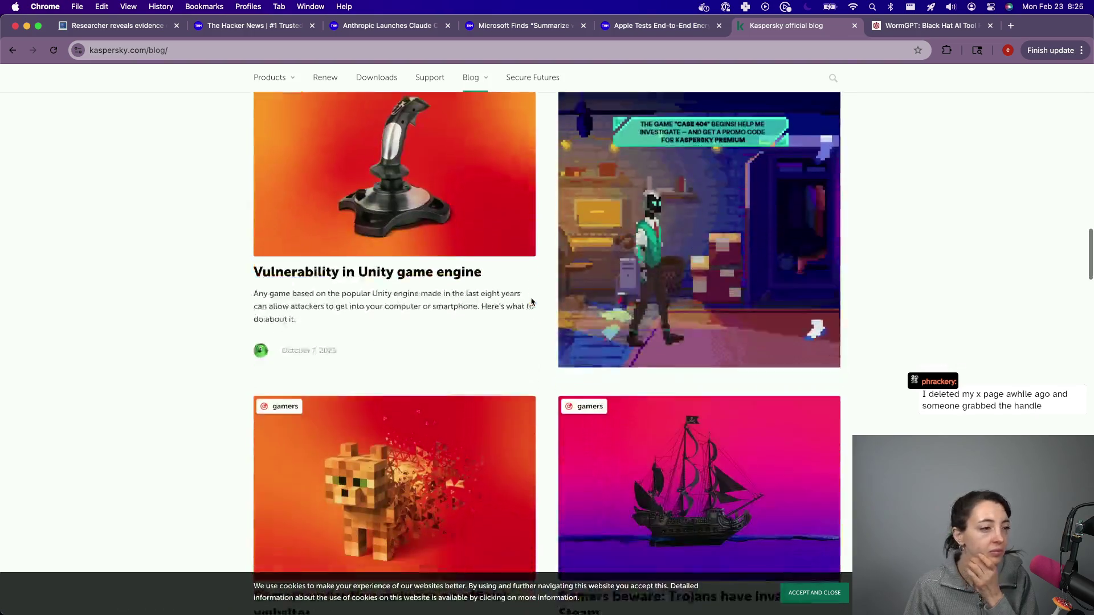
scroll(532, 302, down, 3)
scroll(533, 308, down, 2)
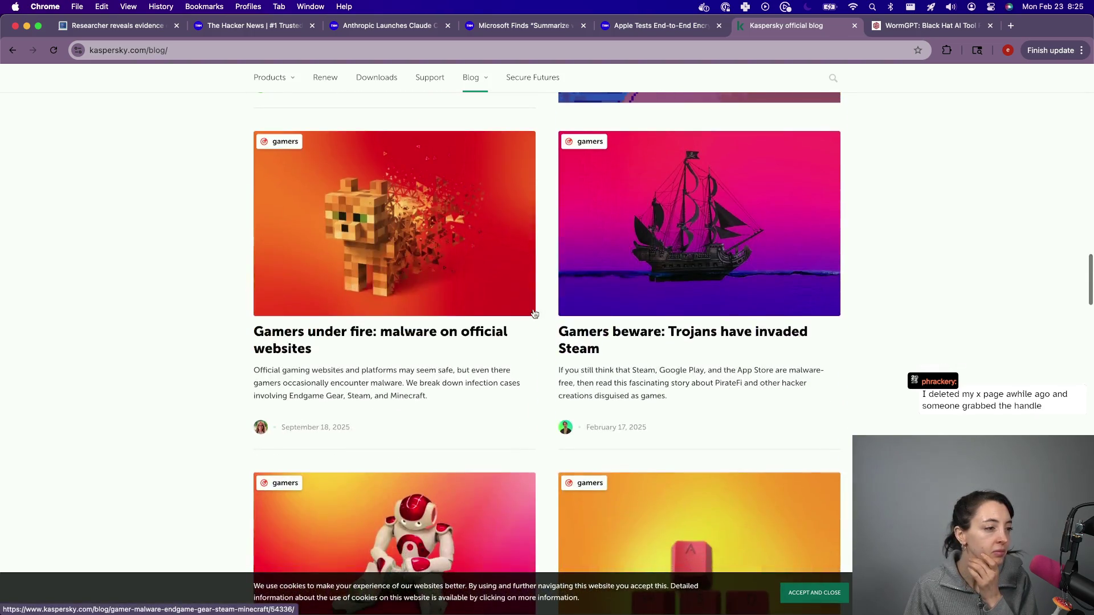
scroll(348, 294, up, 20)
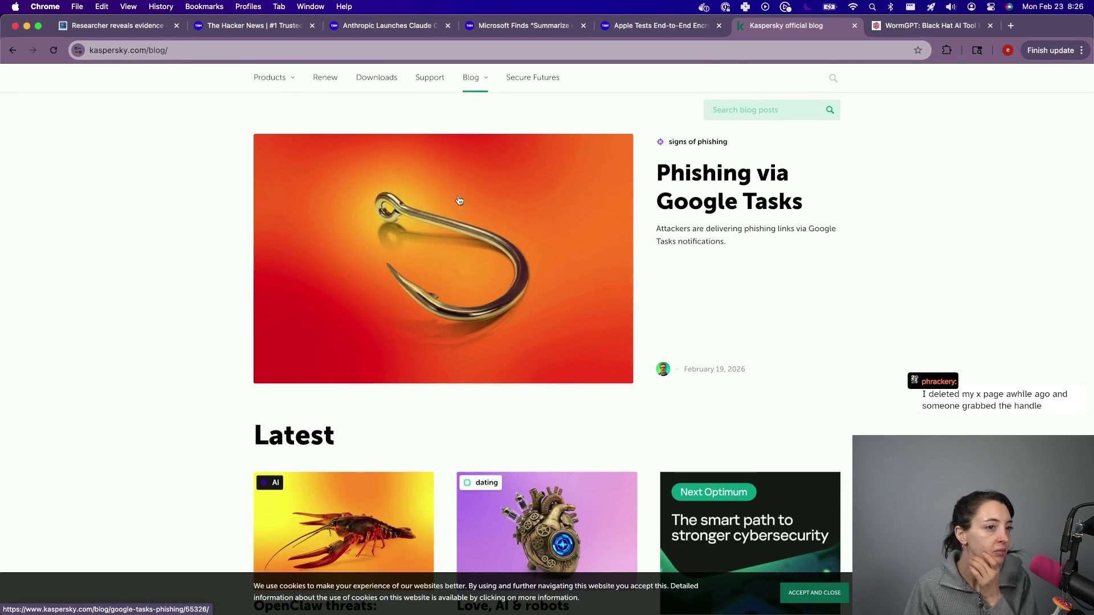
- Open Kaspersky's 'Phishing via Google Tasks' article and read down to the fake task notification example
click(711, 181)
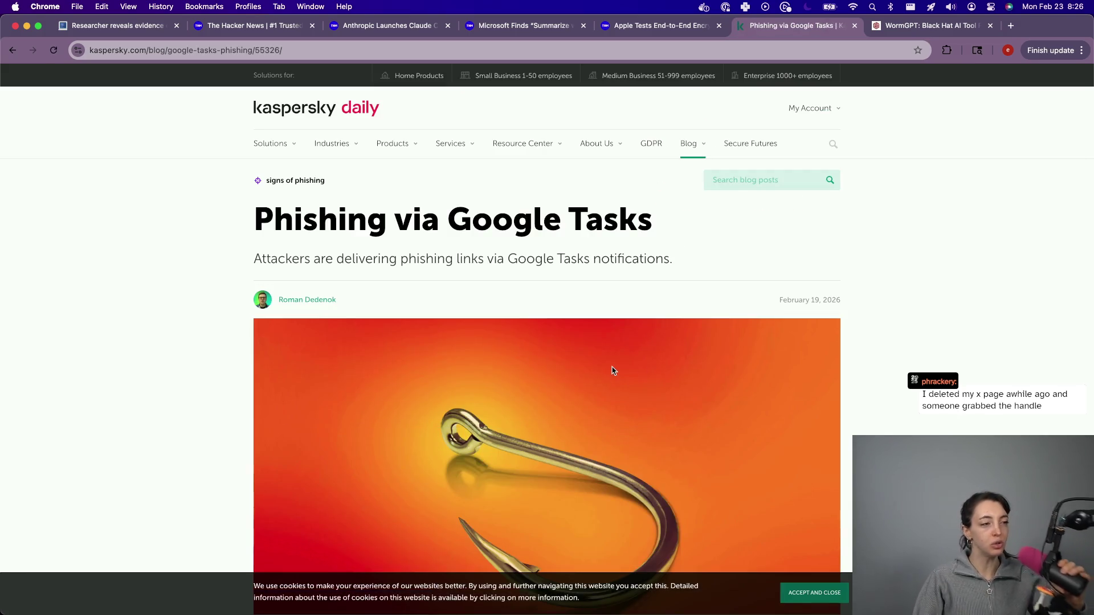
scroll(612, 370, down, 3)
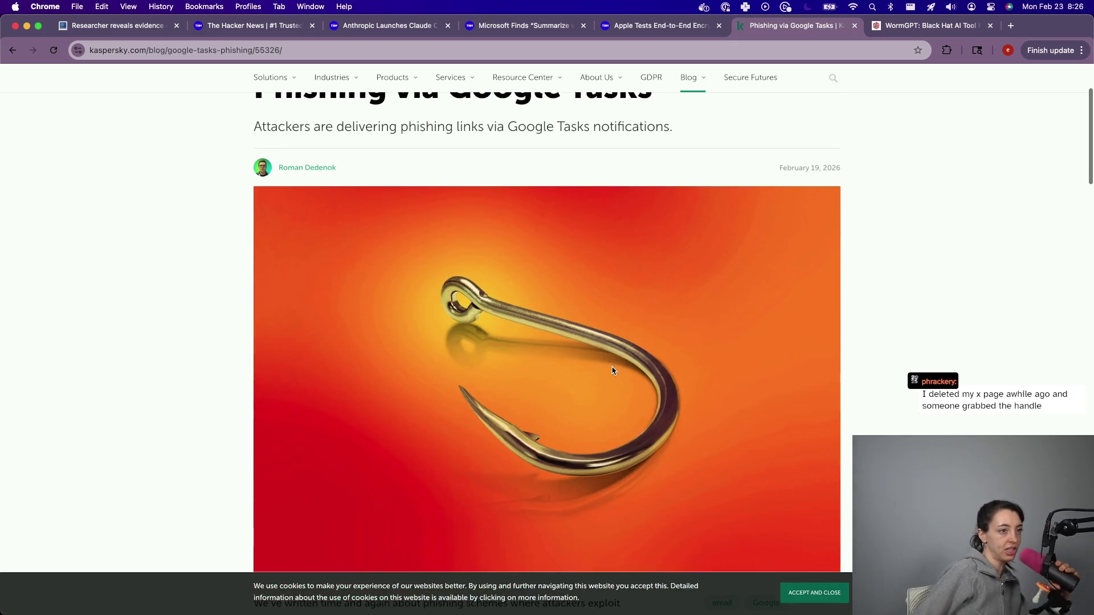
scroll(612, 371, down, 8)
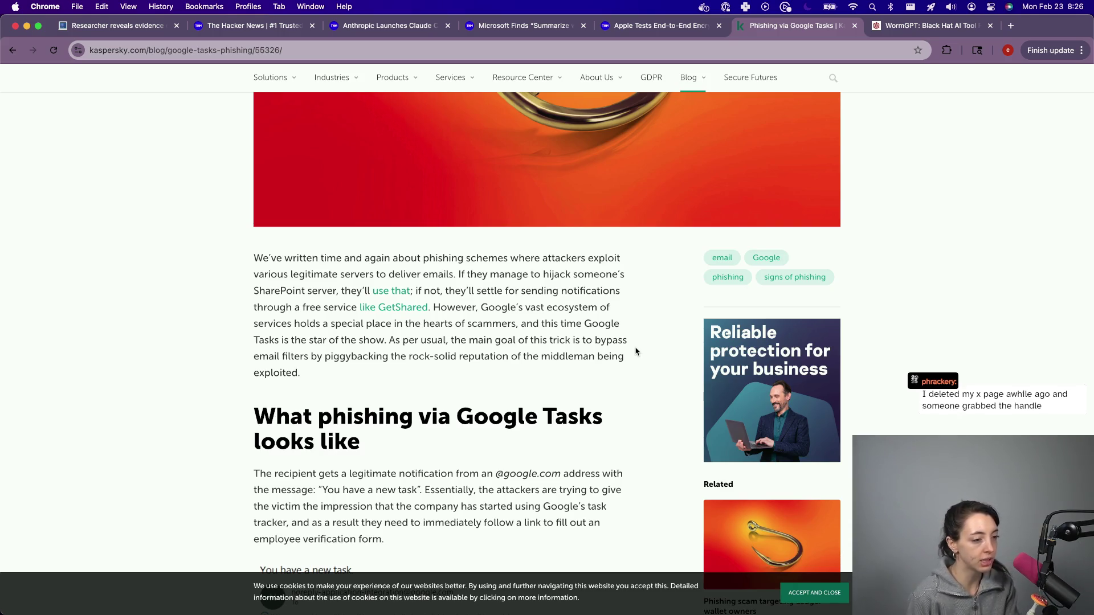
scroll(636, 351, down, 3)
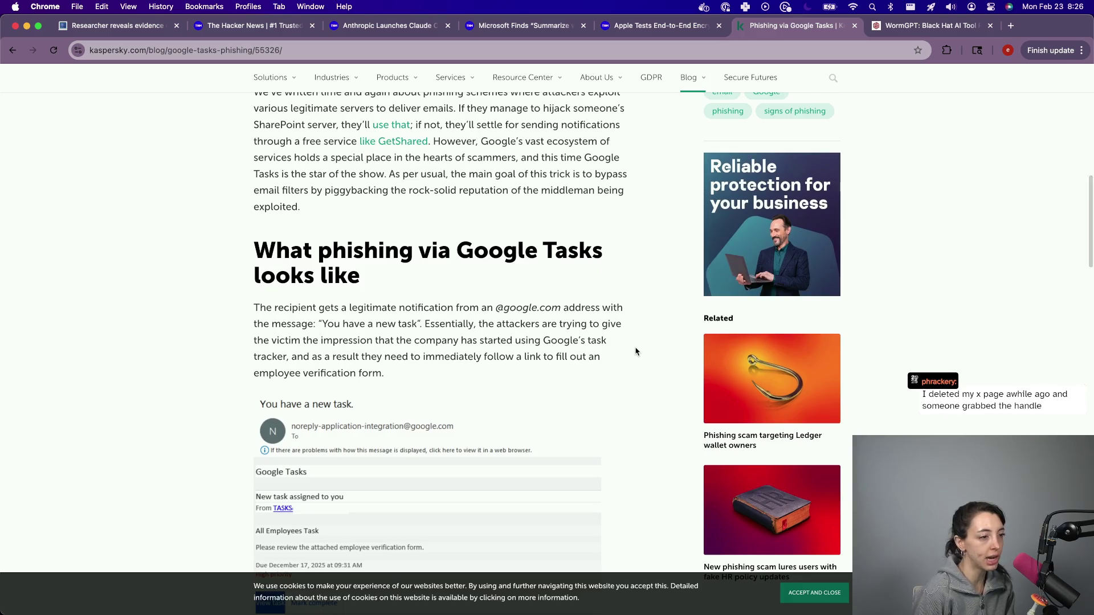
scroll(635, 351, down, 2)
scroll(636, 351, down, 2)
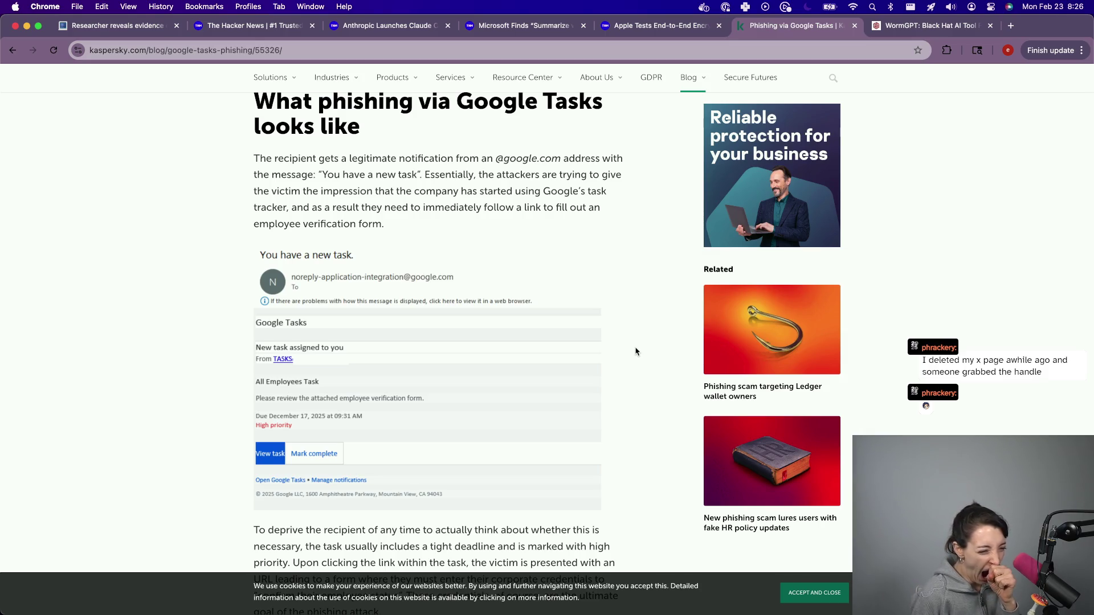
scroll(636, 352, down, 5)
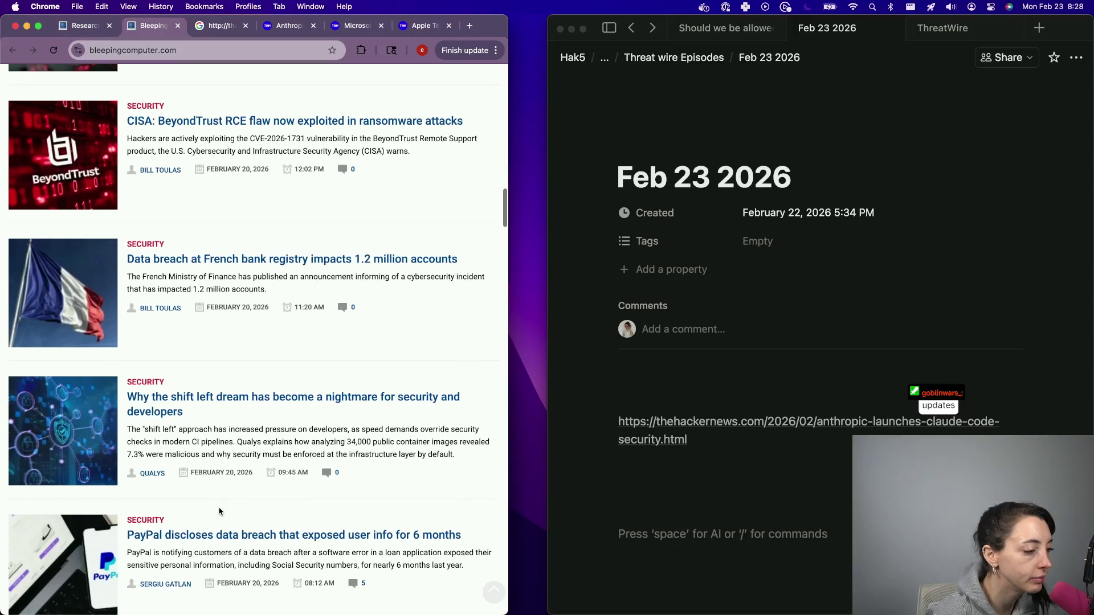
- Open the PayPal data breach and French bank registry breach stories in background tabs
scroll(221, 513, down, 3)
right_click(366, 401)
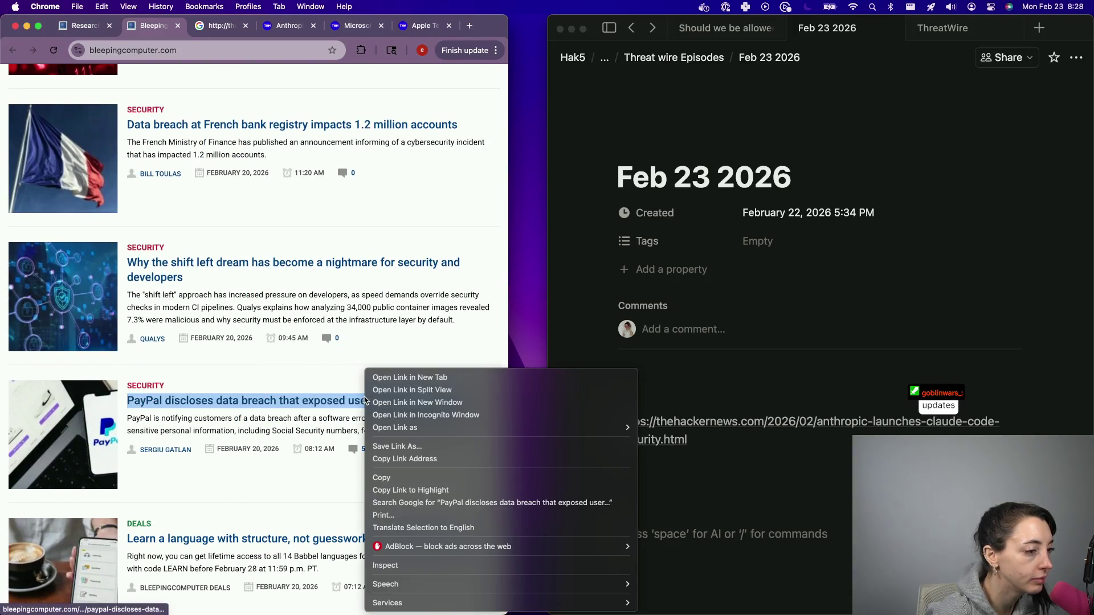
click(392, 378)
right_click(320, 129)
click(332, 134)
- Scroll down the BleepingComputer news list to the pagination
scroll(183, 438, down, 3)
scroll(183, 437, down, 2)
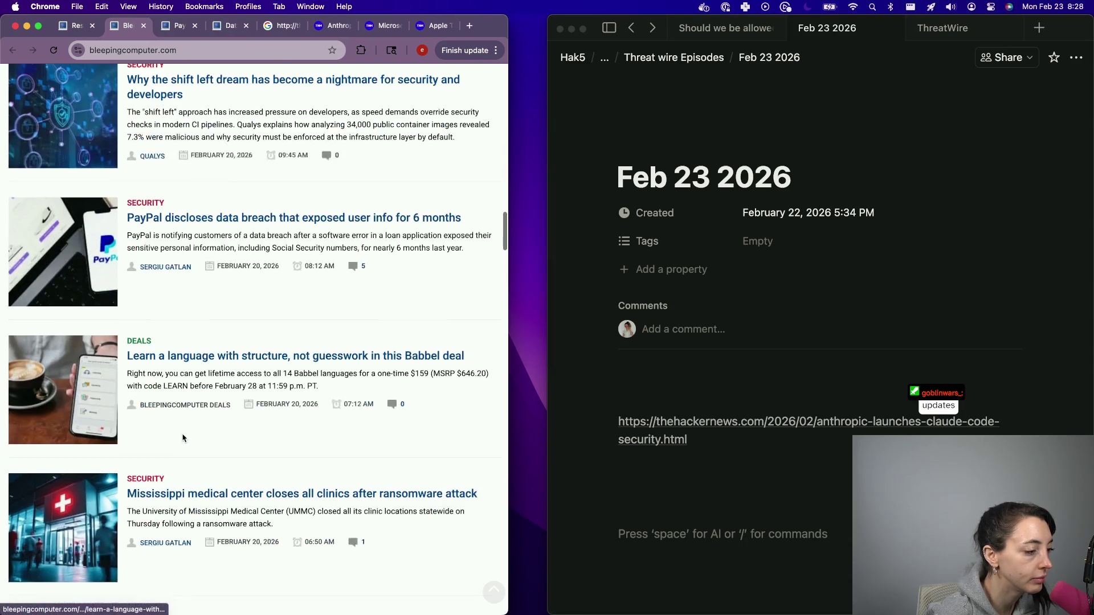
scroll(319, 491, down, 5)
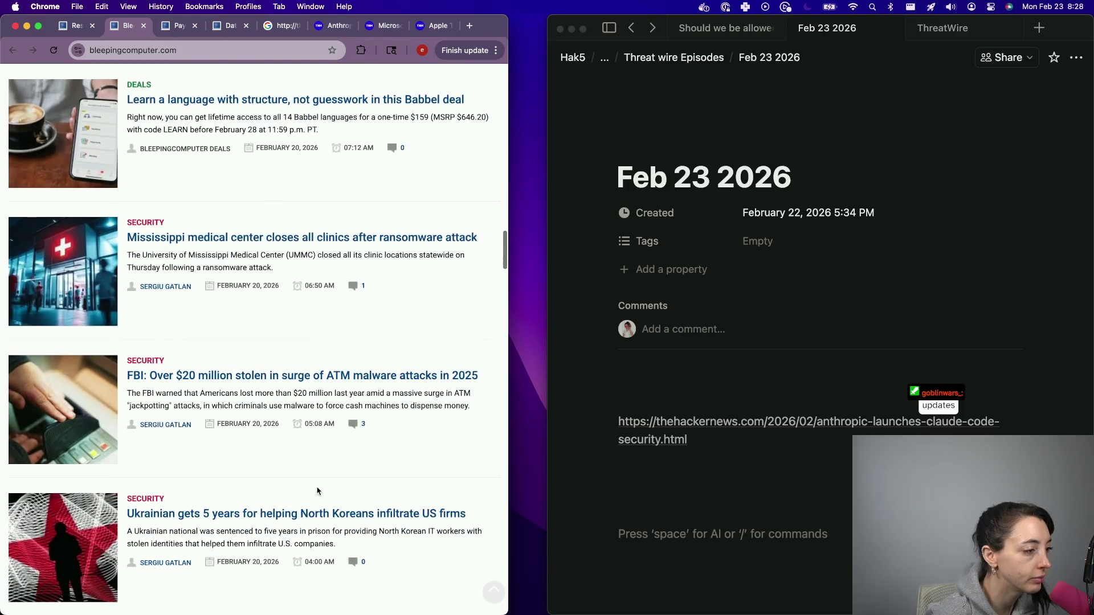
scroll(334, 367, down, 6)
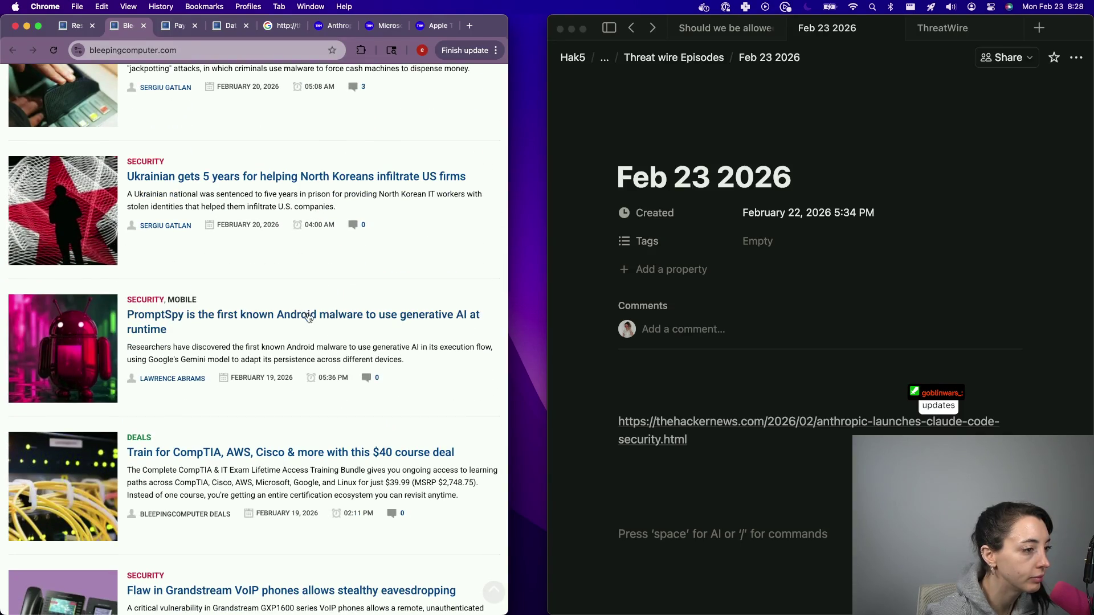
scroll(302, 319, down, 3)
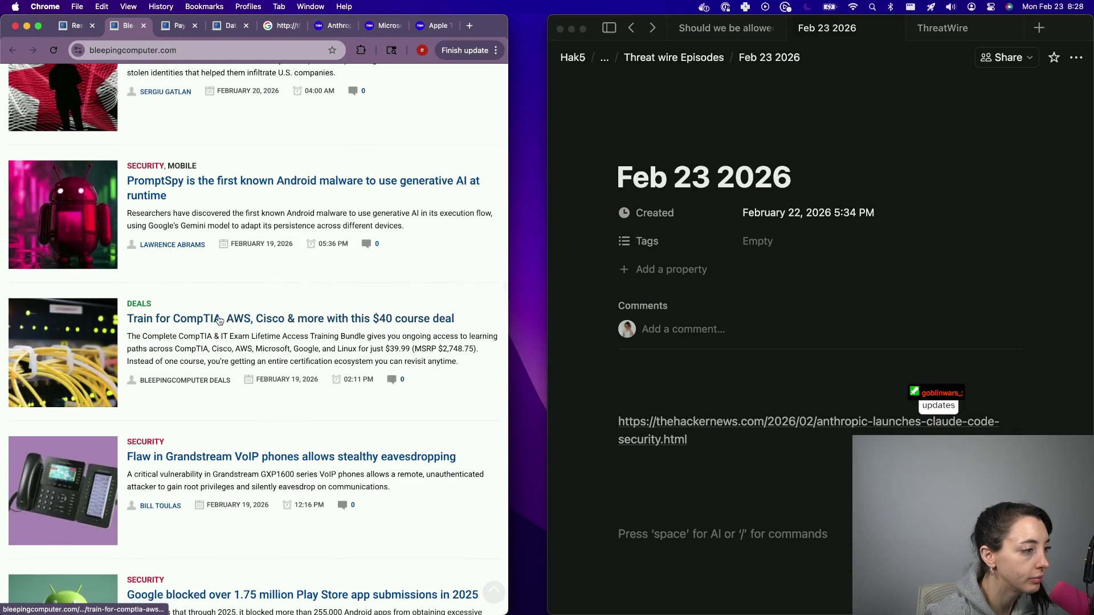
scroll(220, 321, down, 6)
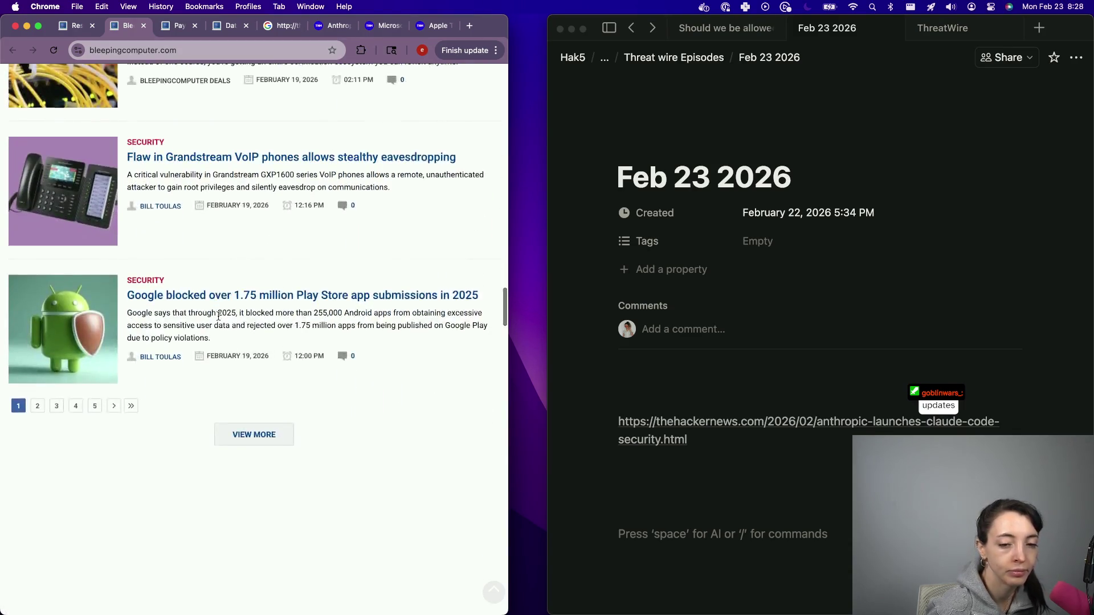
scroll(218, 316, down, 1)
- Open the second page of BleepingComputer articles and scroll through the stories
click(37, 354)
scroll(217, 363, down, 6)
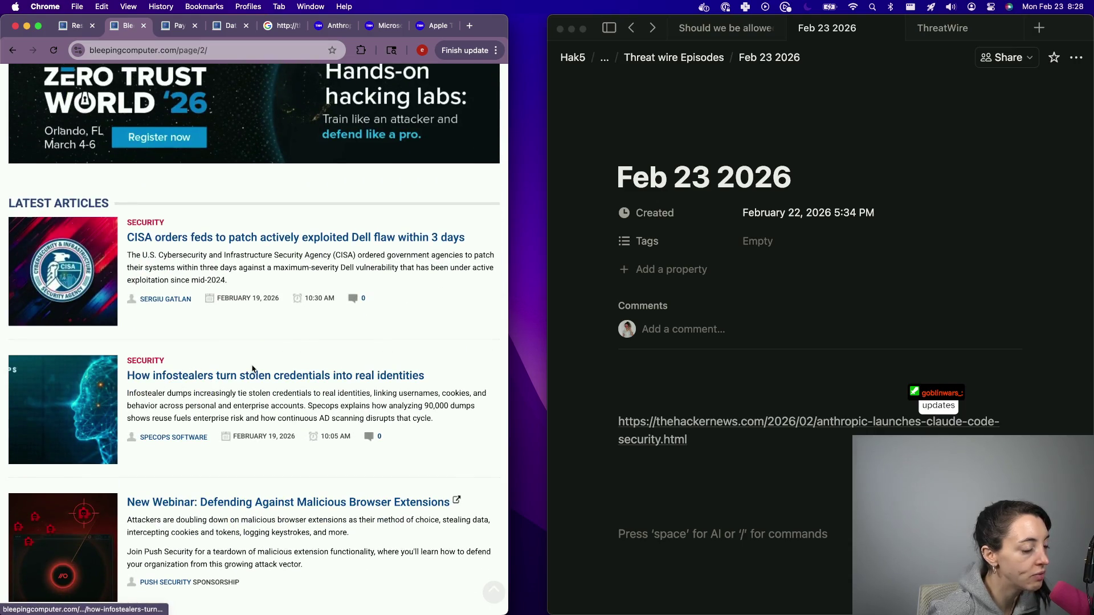
scroll(367, 380, down, 5)
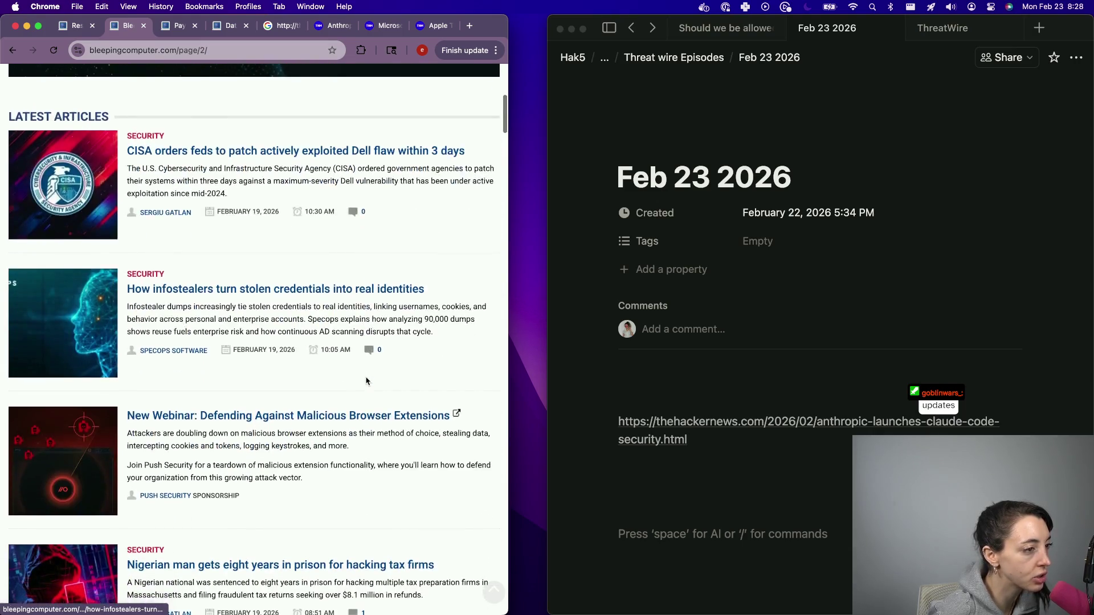
scroll(207, 477, down, 4)
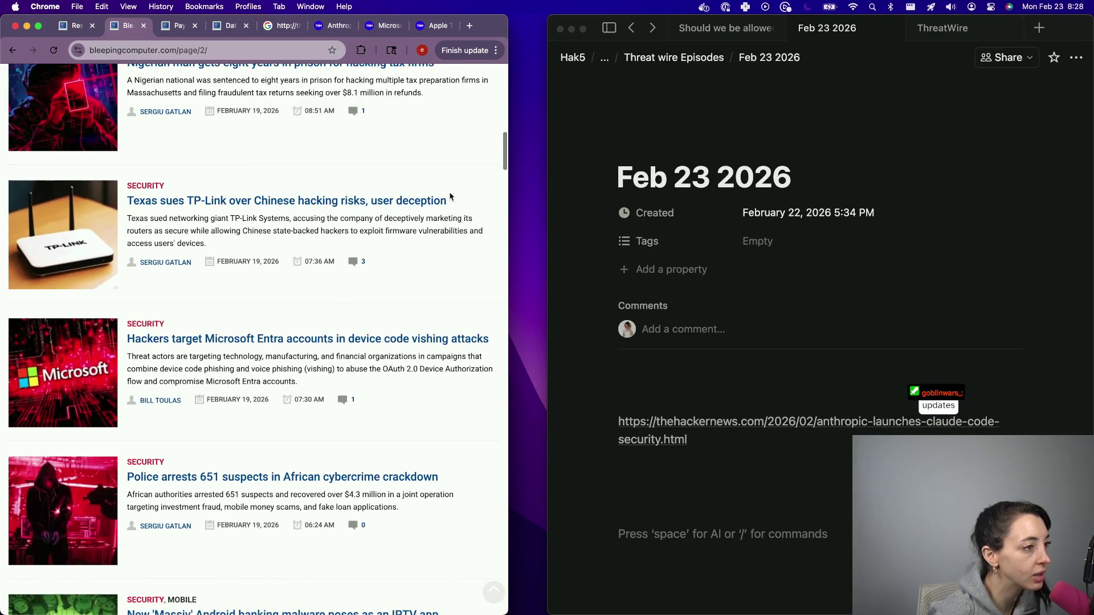
scroll(320, 306, down, 3)
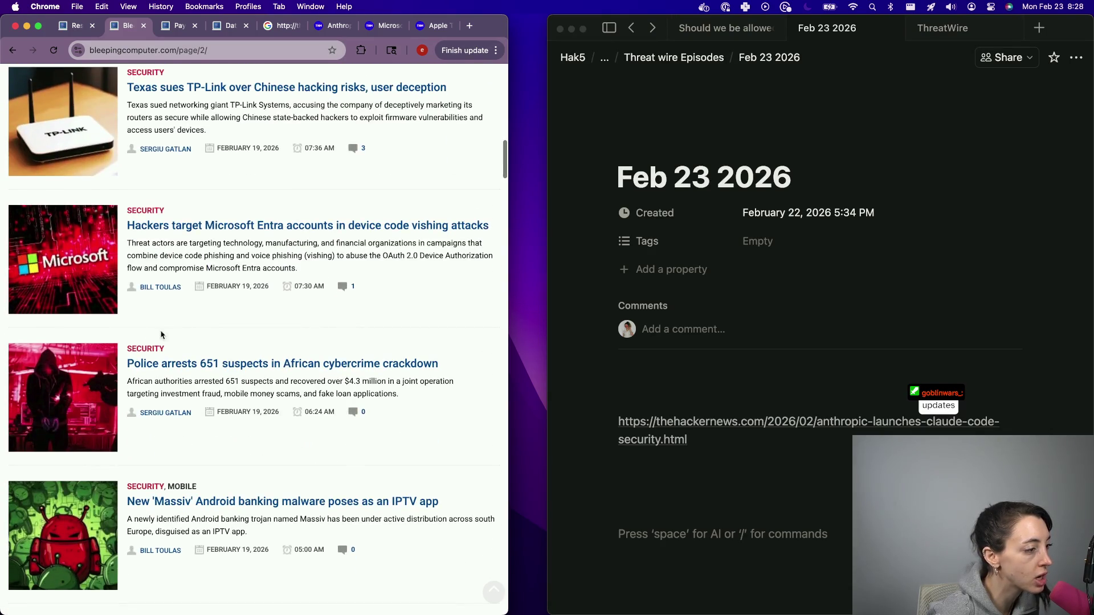
scroll(163, 336, down, 3)
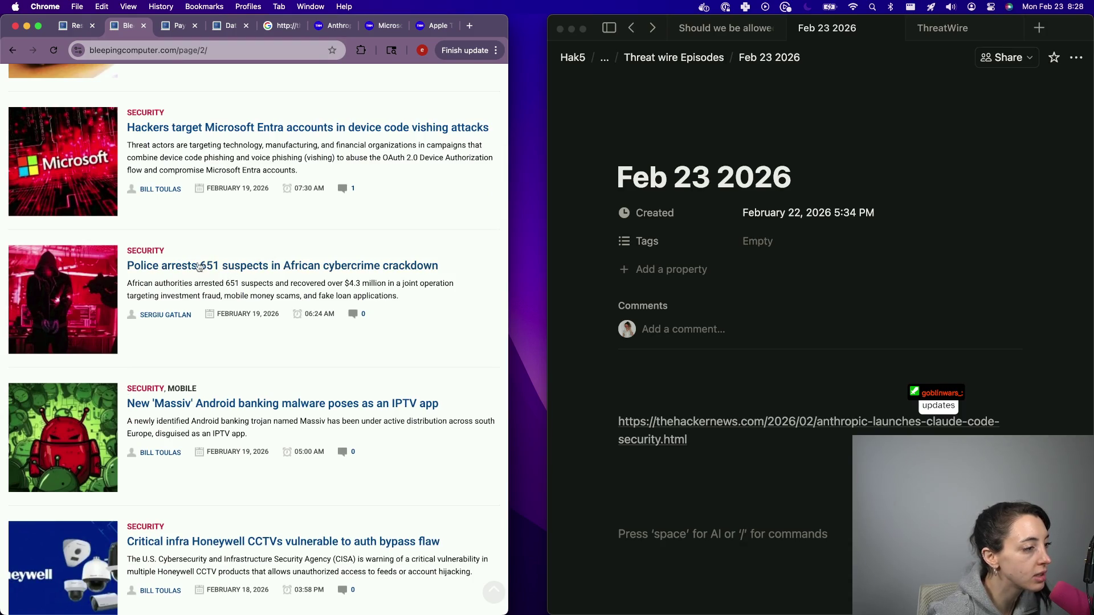
scroll(284, 342, down, 3)
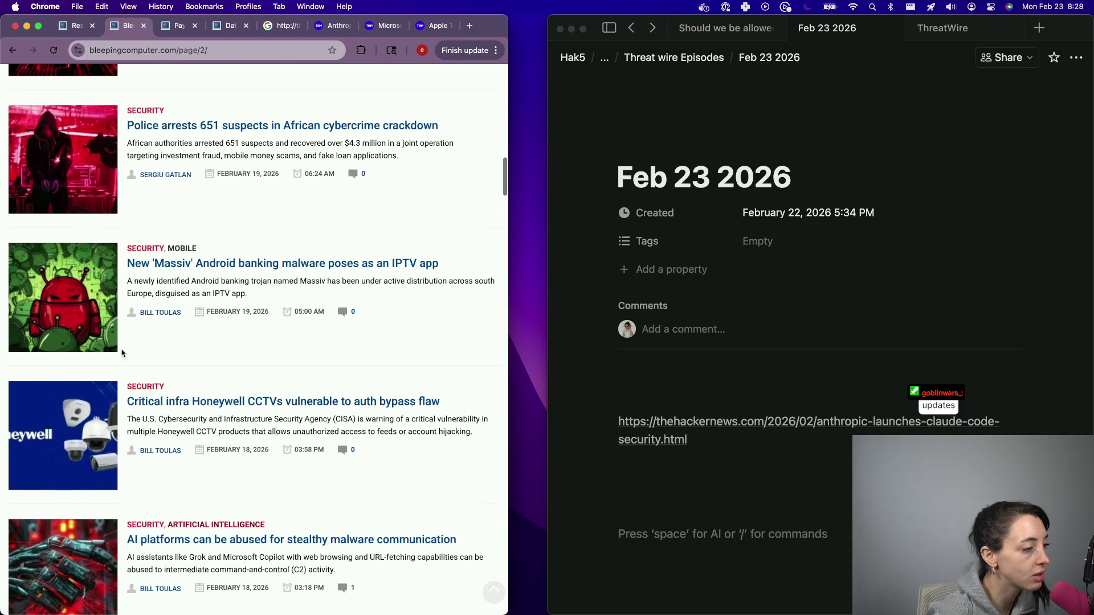
scroll(125, 409, down, 10)
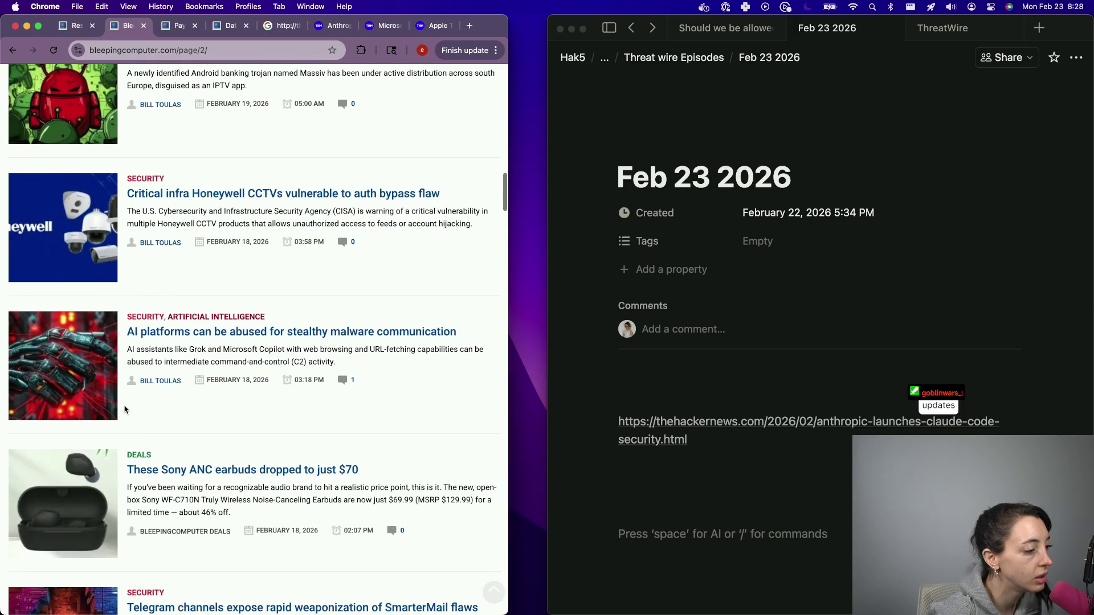
scroll(125, 409, down, 2)
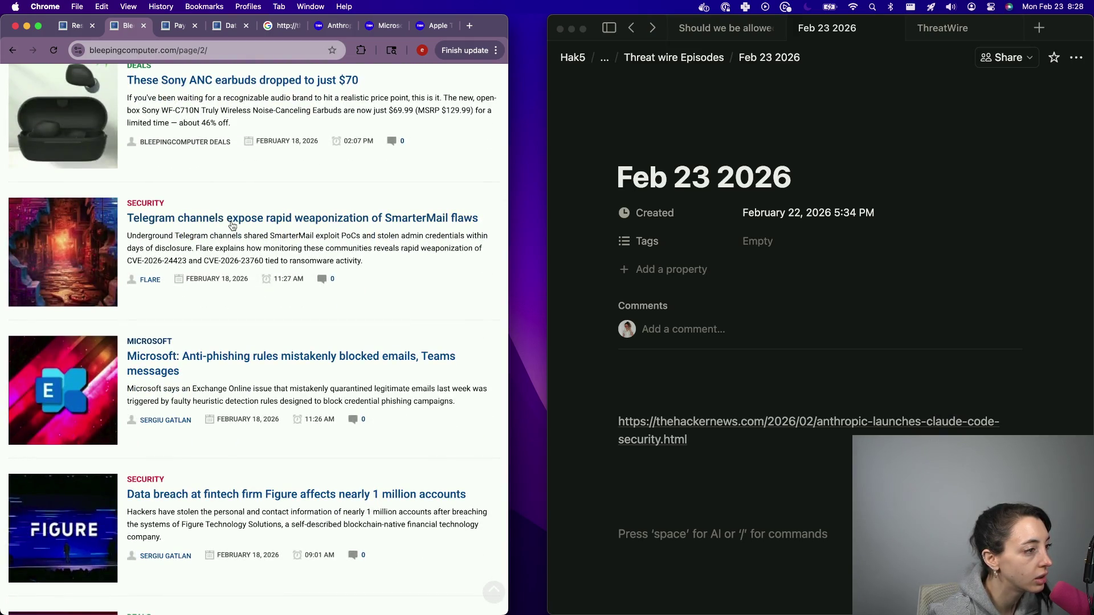
scroll(235, 224, down, 3)
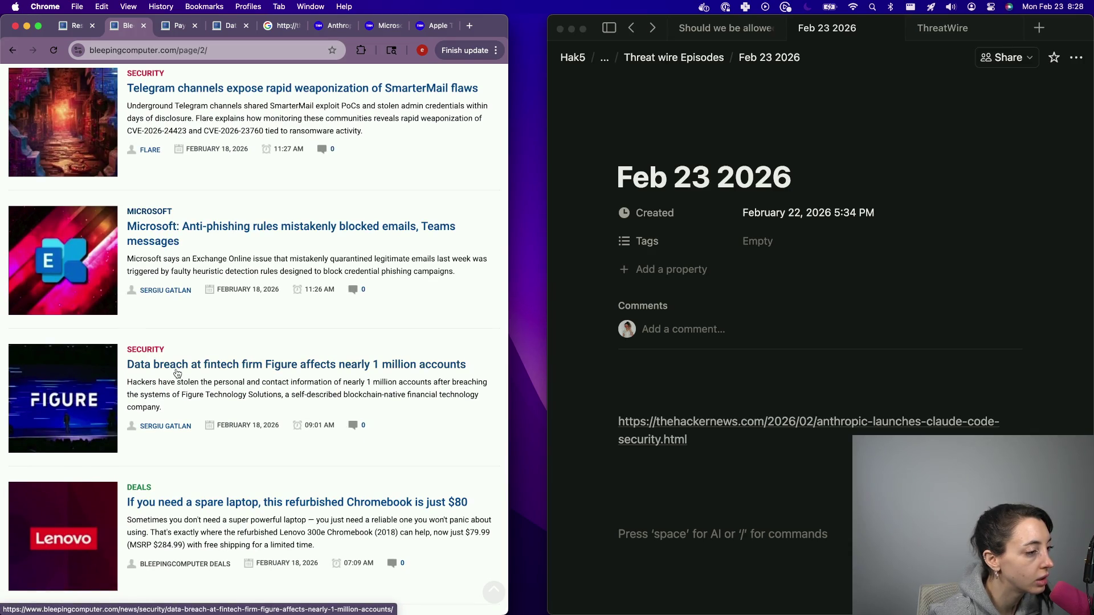
scroll(178, 373, down, 1)
- Finish the list, close the BleepingComputer list tab, and place the cursor below the notes link
scroll(177, 373, down, 2)
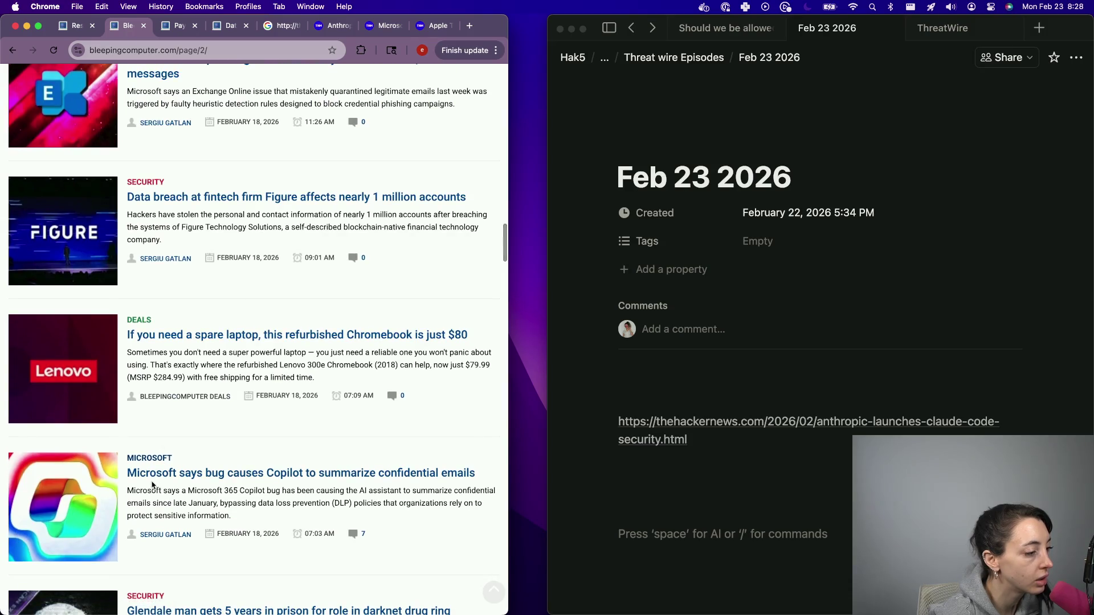
scroll(162, 444, down, 3)
scroll(171, 422, down, 7)
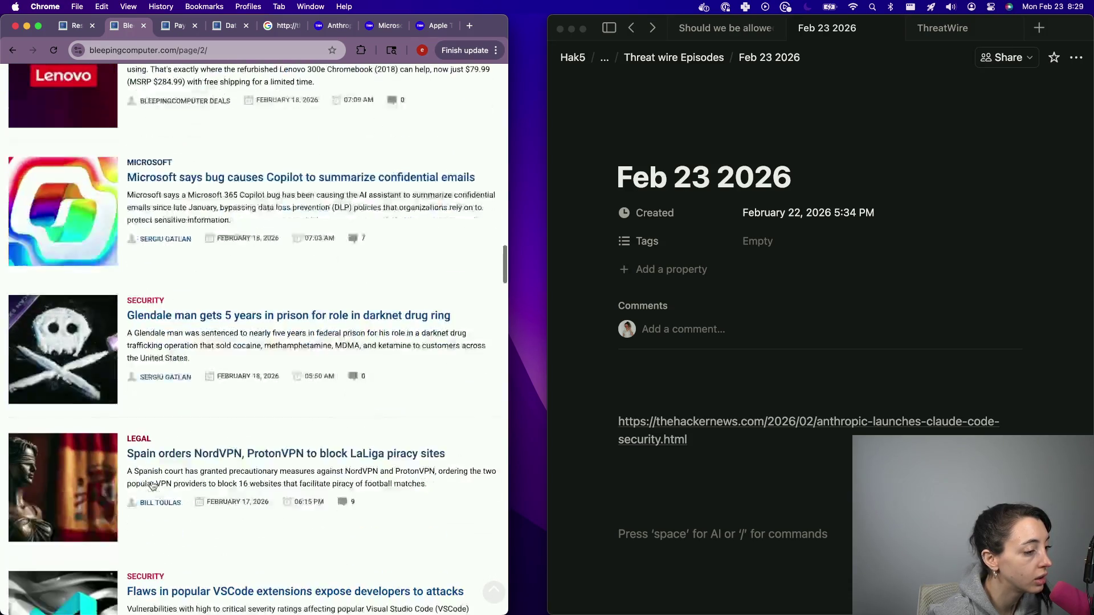
scroll(188, 355, down, 3)
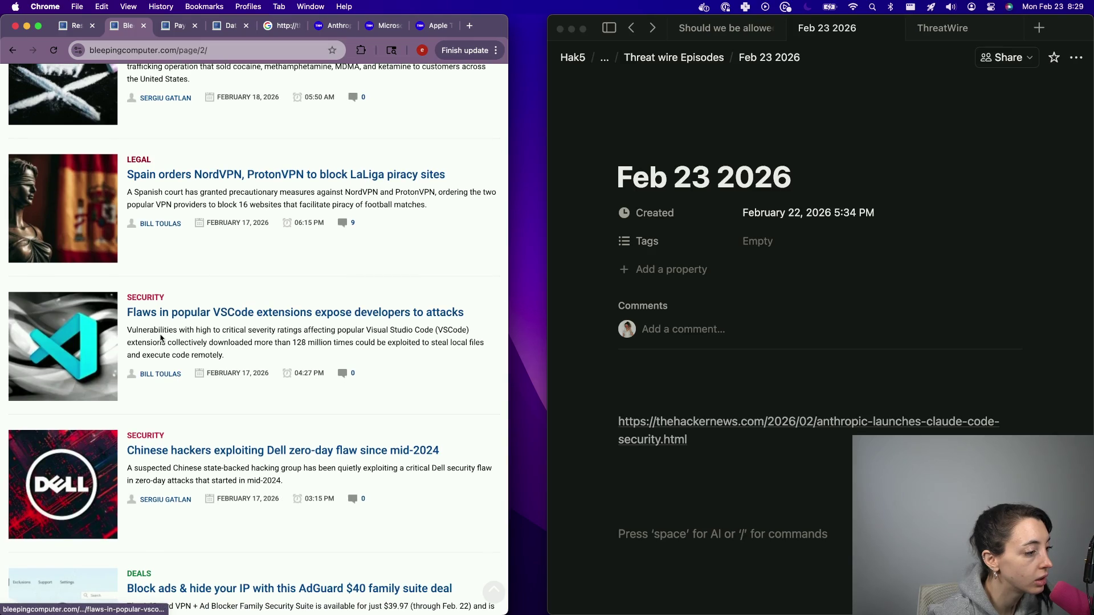
scroll(162, 340, down, 3)
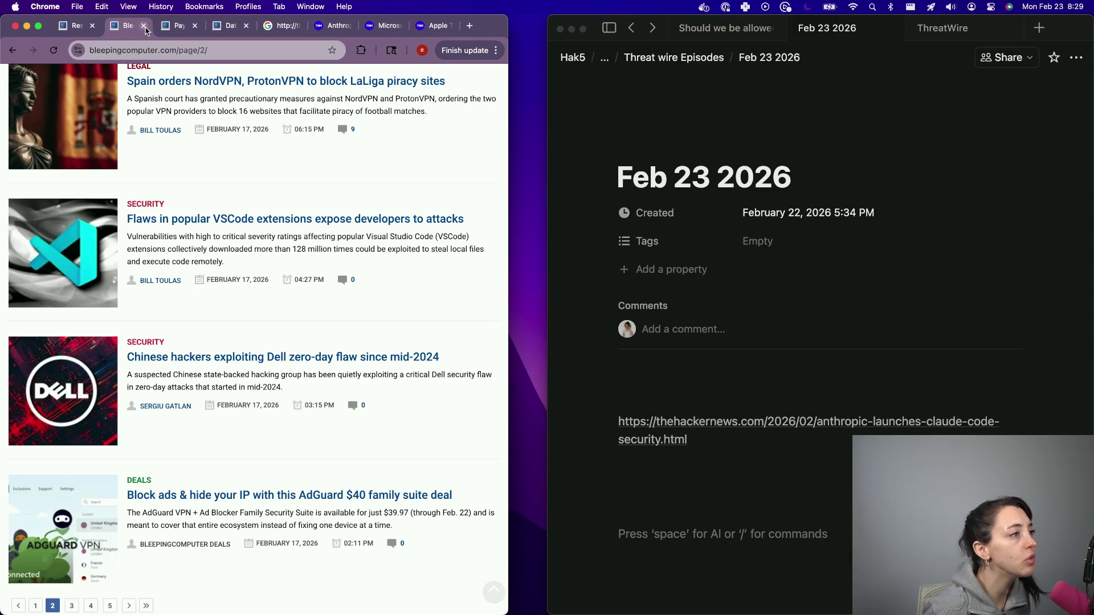
click(144, 26)
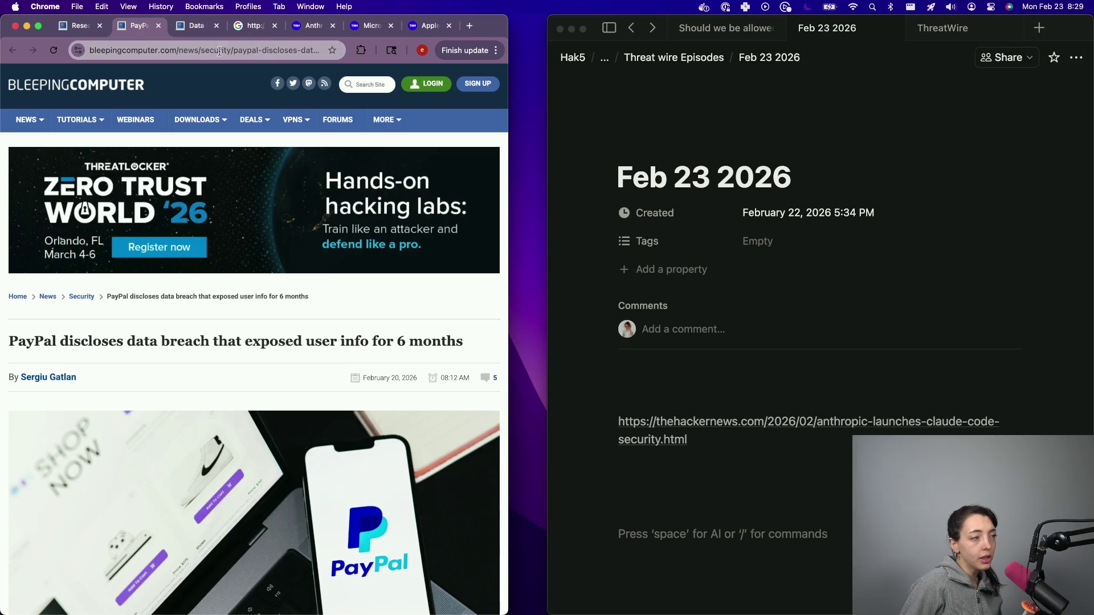
click(731, 483)
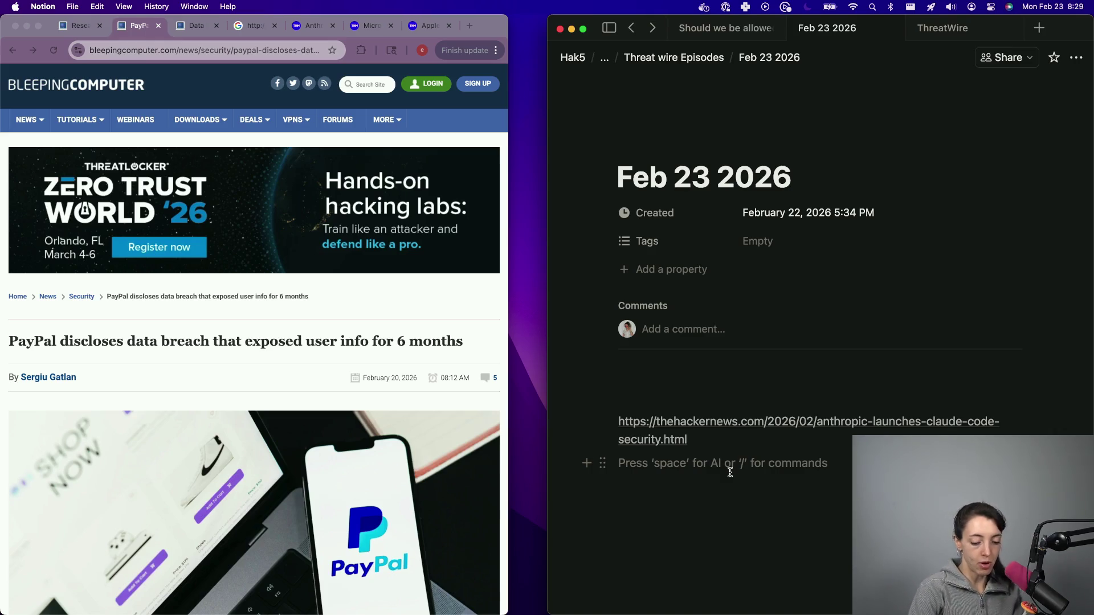
- Add three bullets: how the market crashed after the announcement, current companies on the market, a software engineer's view
text(- how the market)
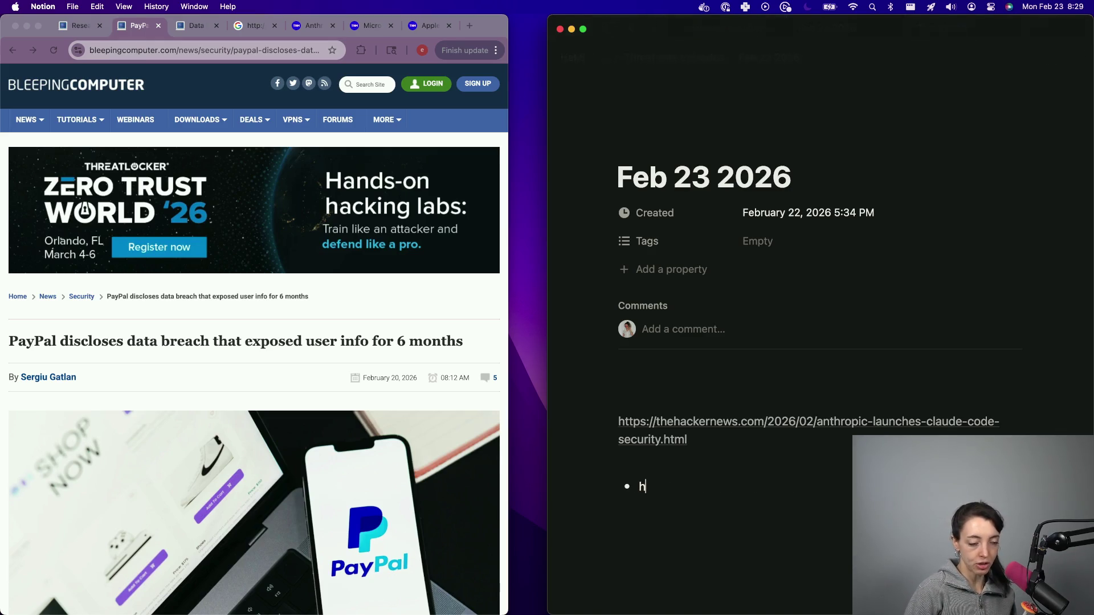
text( crashed )
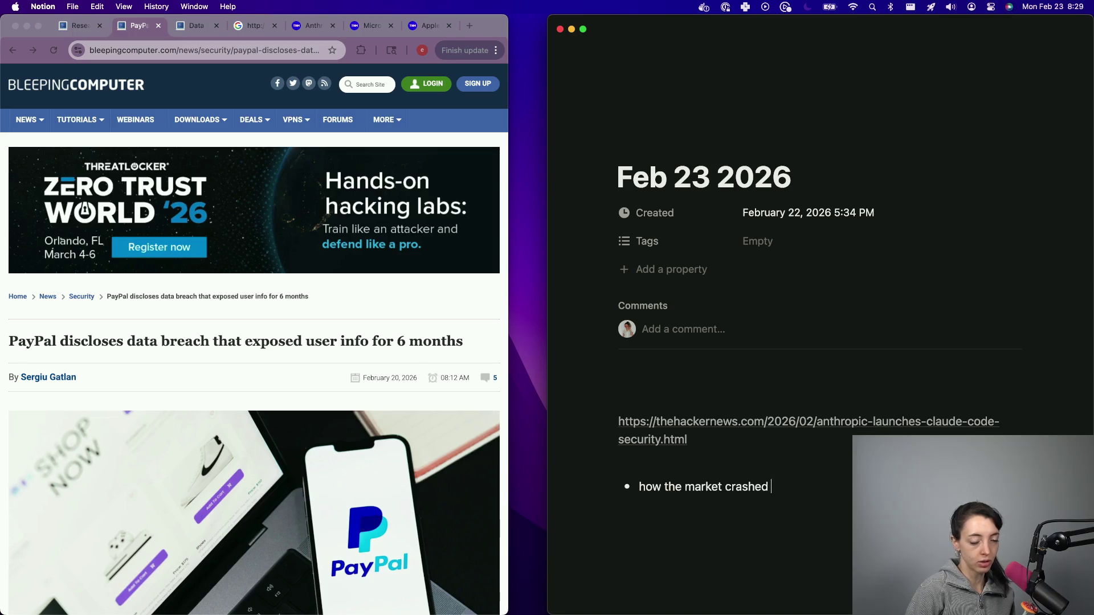
text(after nnounce)
key(Return)
text(curre)
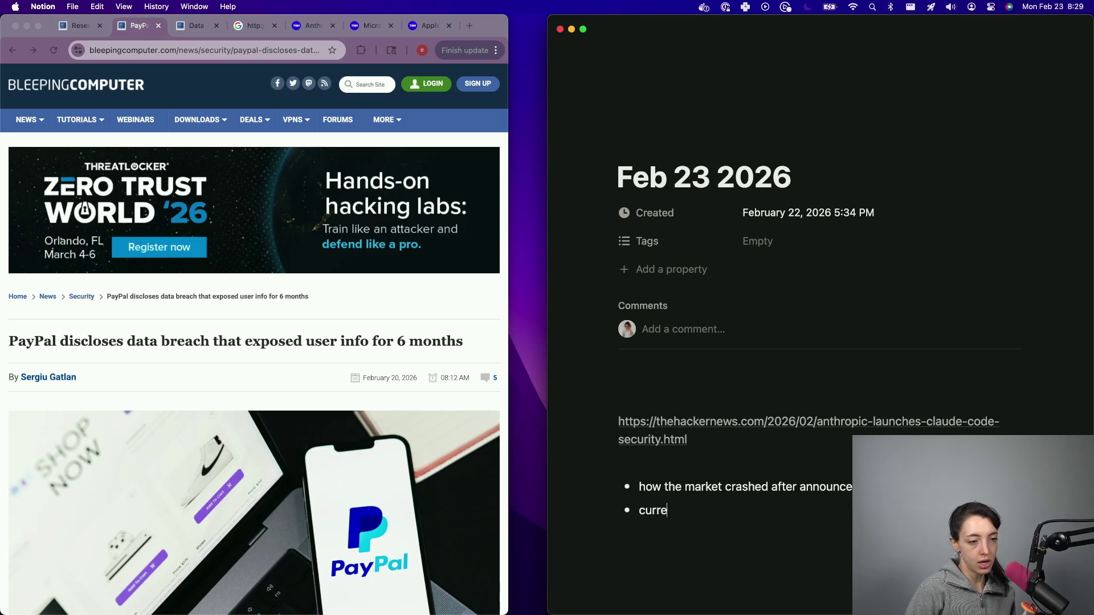
text(nt companies )
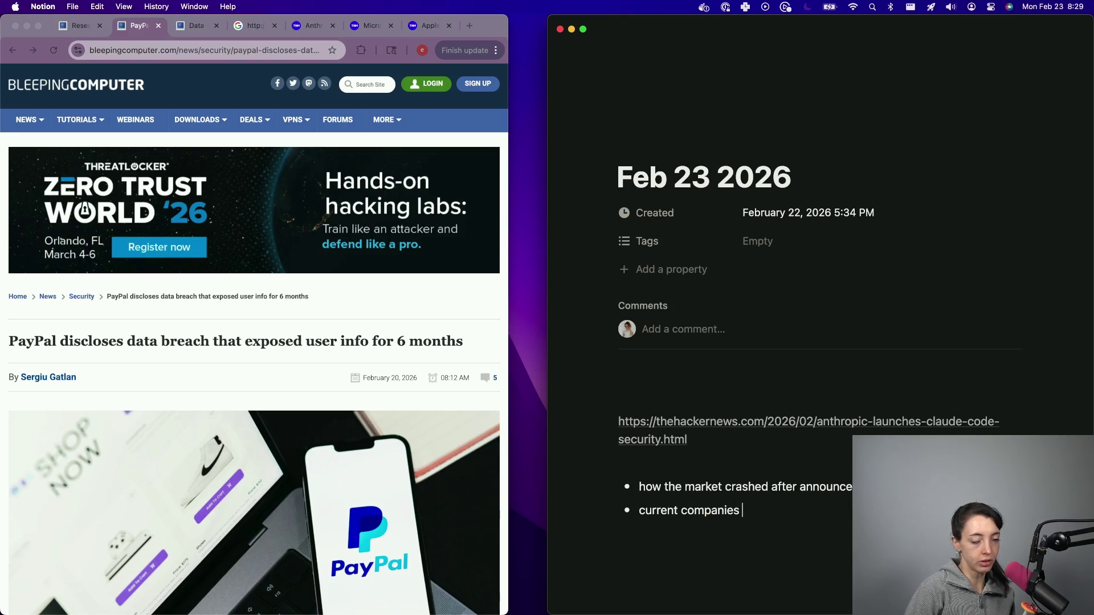
text(on the market that i)
key(Return)
text(as a sof)
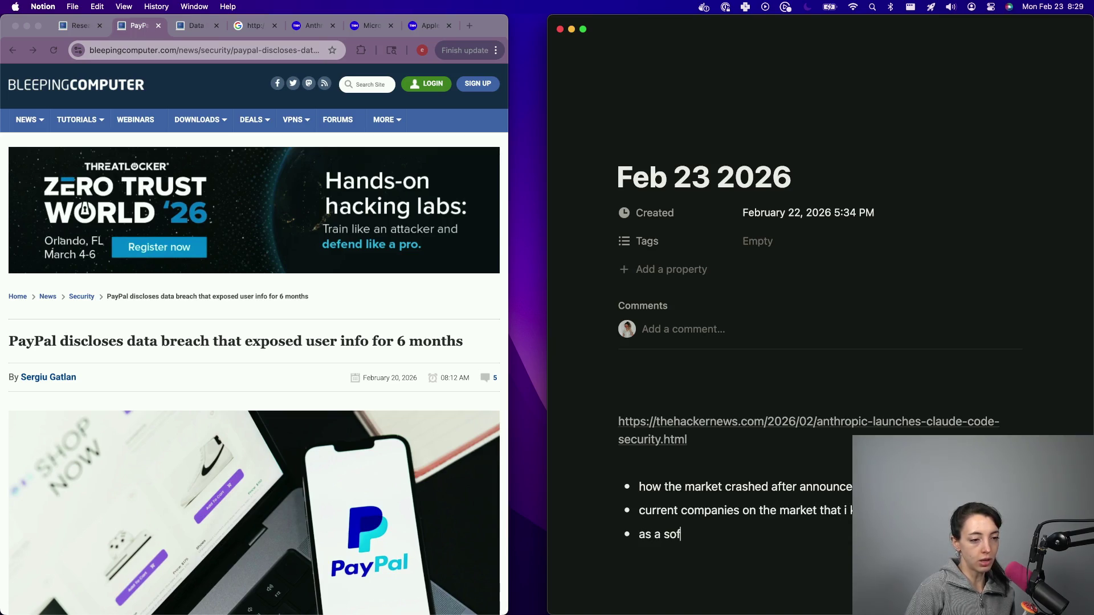
text(tware engineer how i feel about)
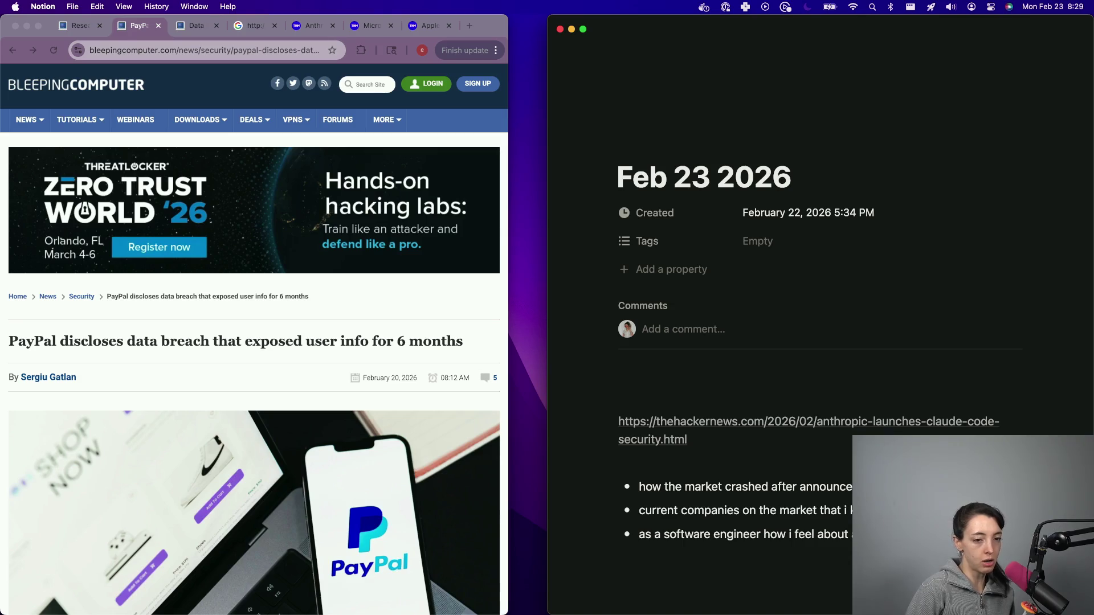
text(already know)
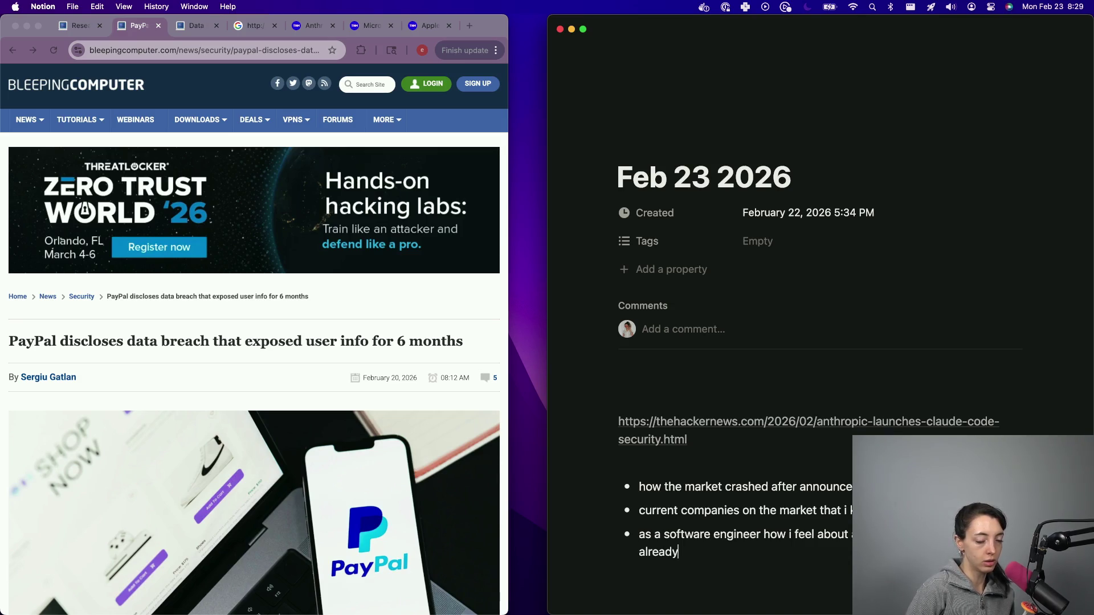
key(BackSpace)
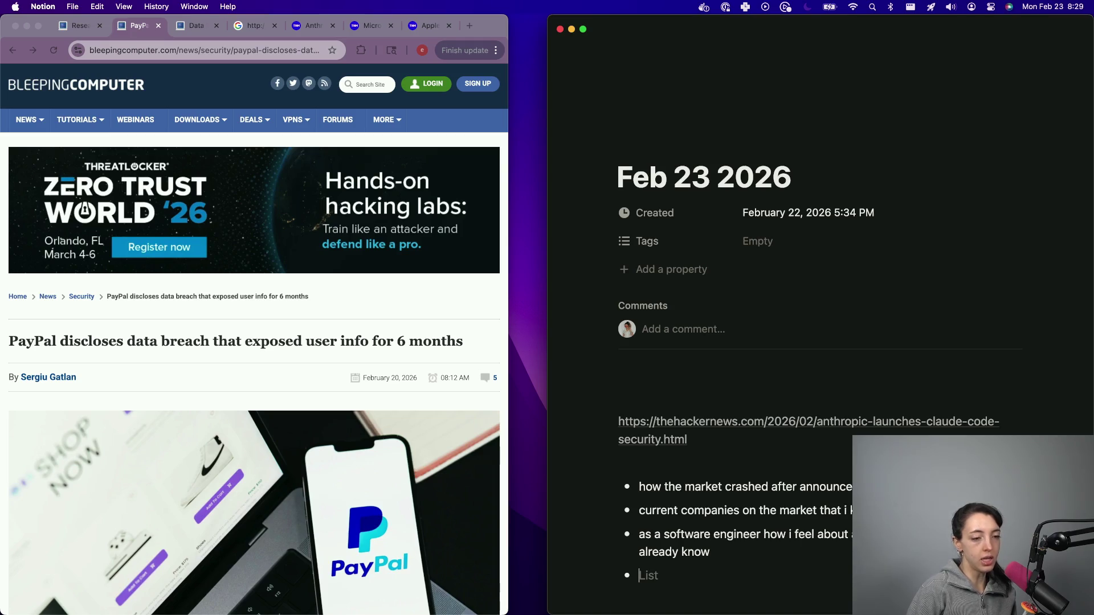
- End the bullet list and add the line 'Other News You Should Know' beneath it
key(Return)
key(Return)
key(Return)
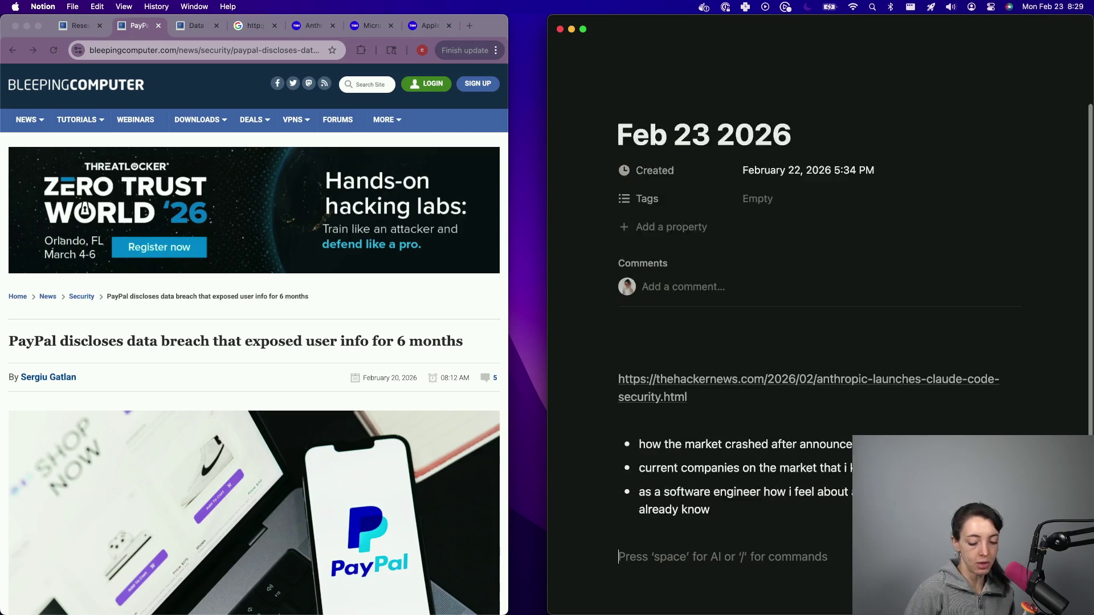
text(Other News you should)
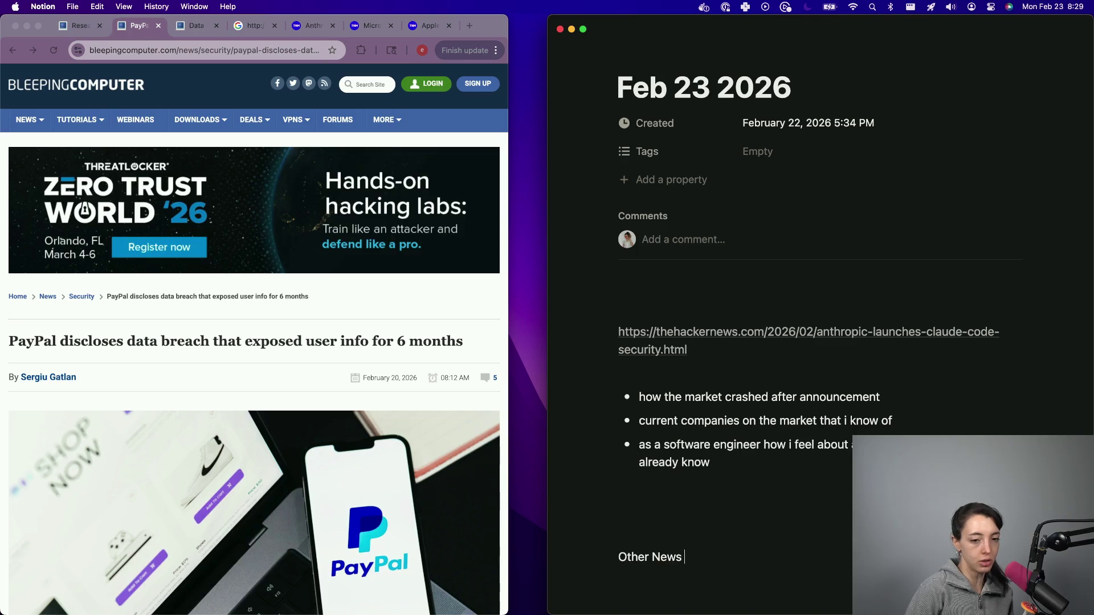
key(super+space)
key(Escape)
key(super+BackSpace)
text(Other News You Should K)
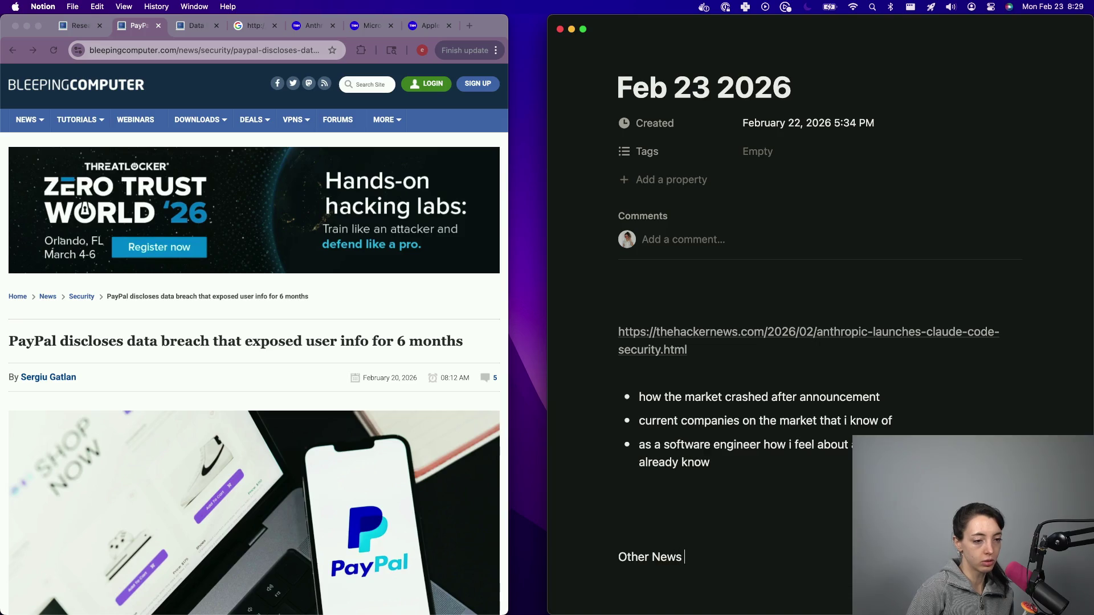
text(No)
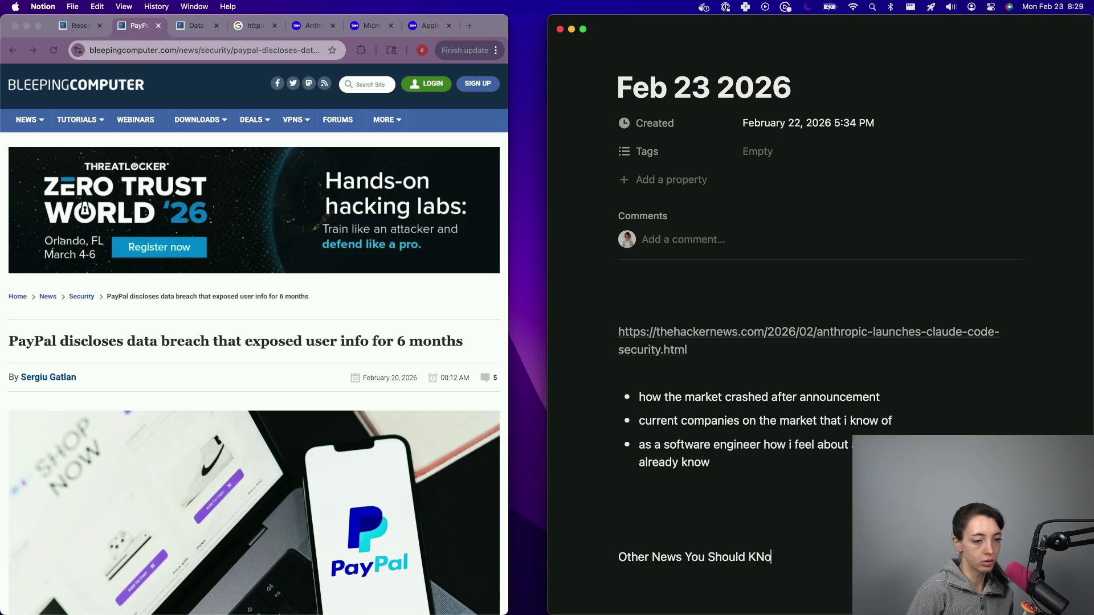
text(ow)
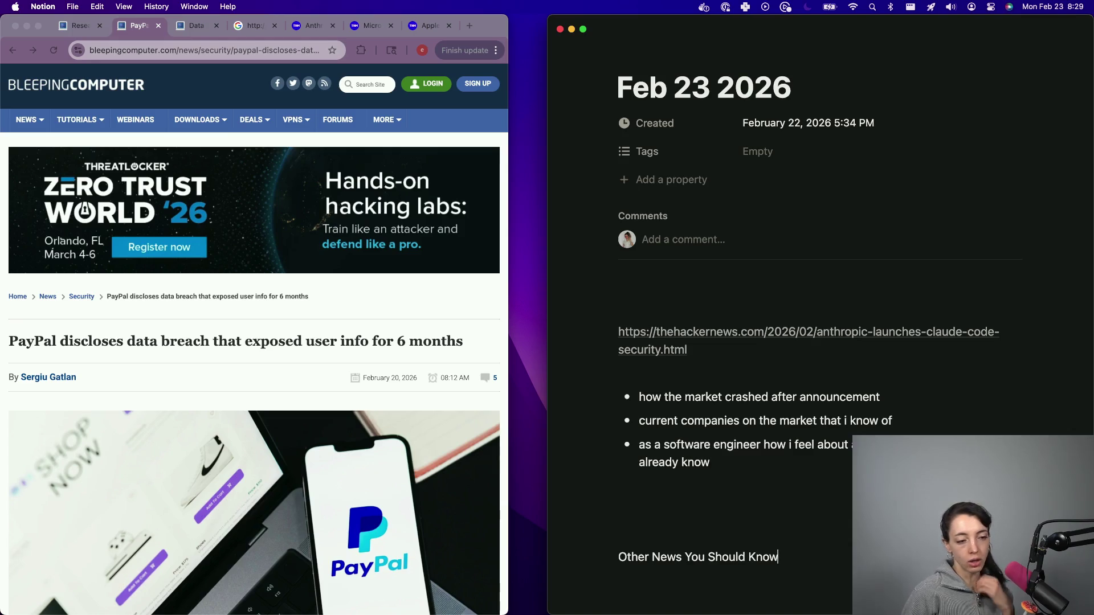
key(Return)
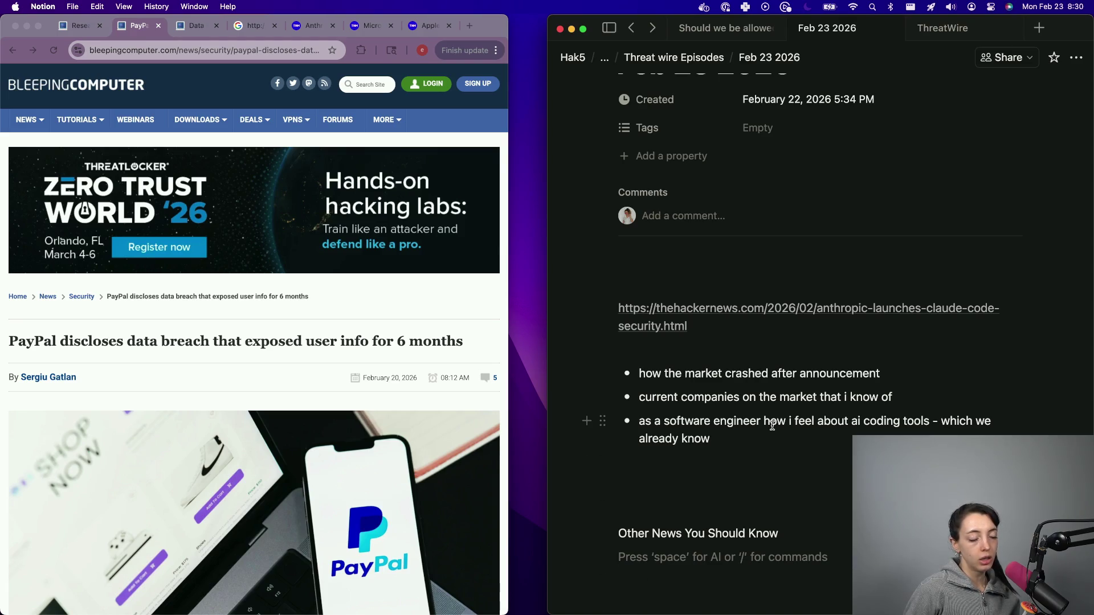
click(733, 485)
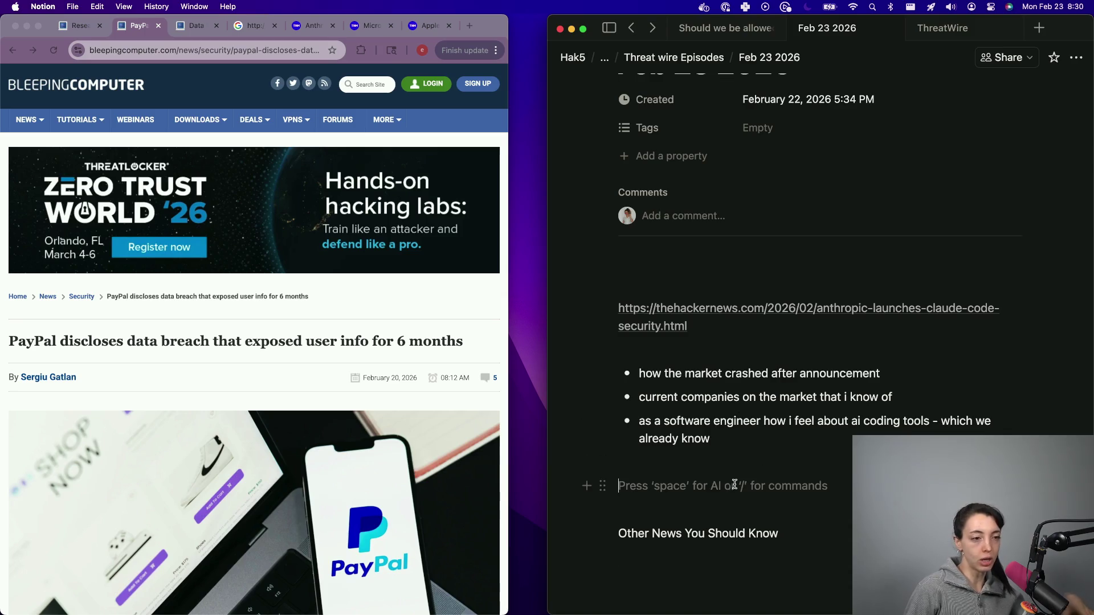
click(743, 345)
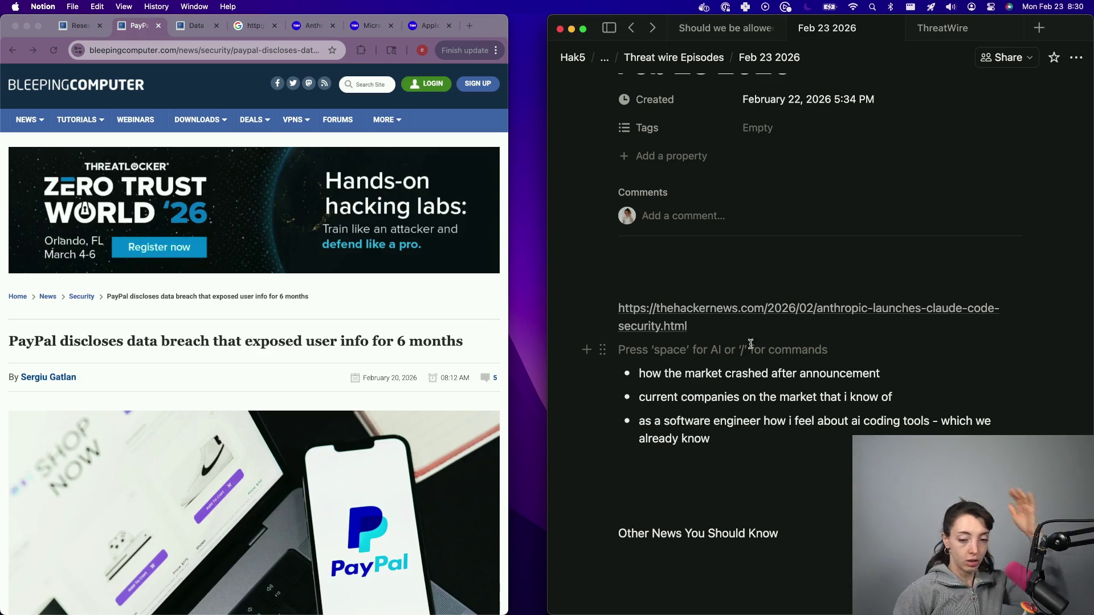
click(896, 380)
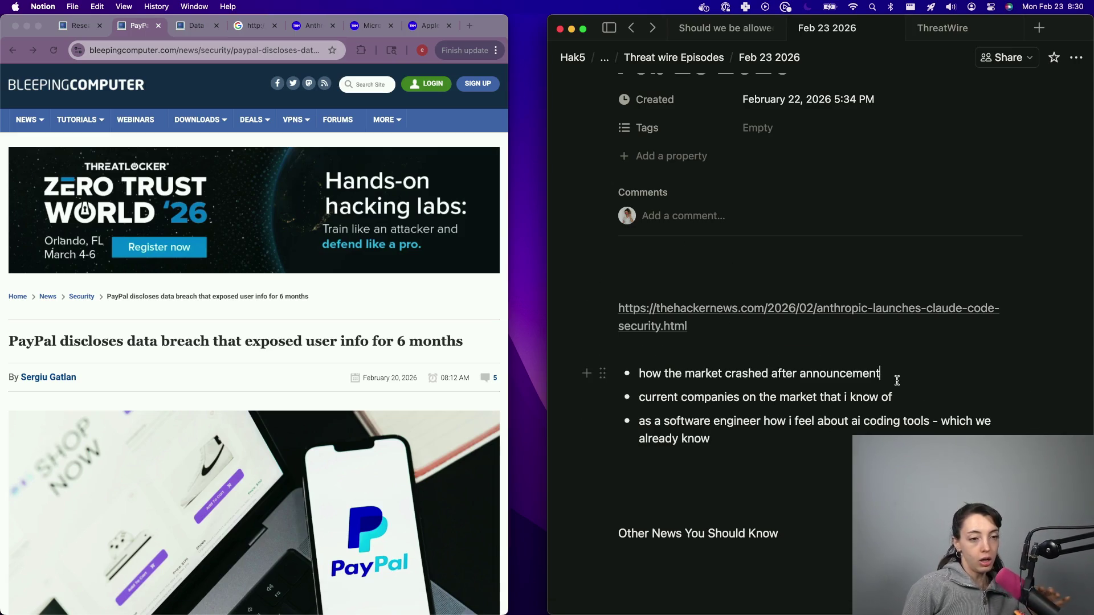
click(893, 386)
- Add an indented sub-bullet under the companies point beginning "openai has"
key(Return)
key(Tab)
text(there)
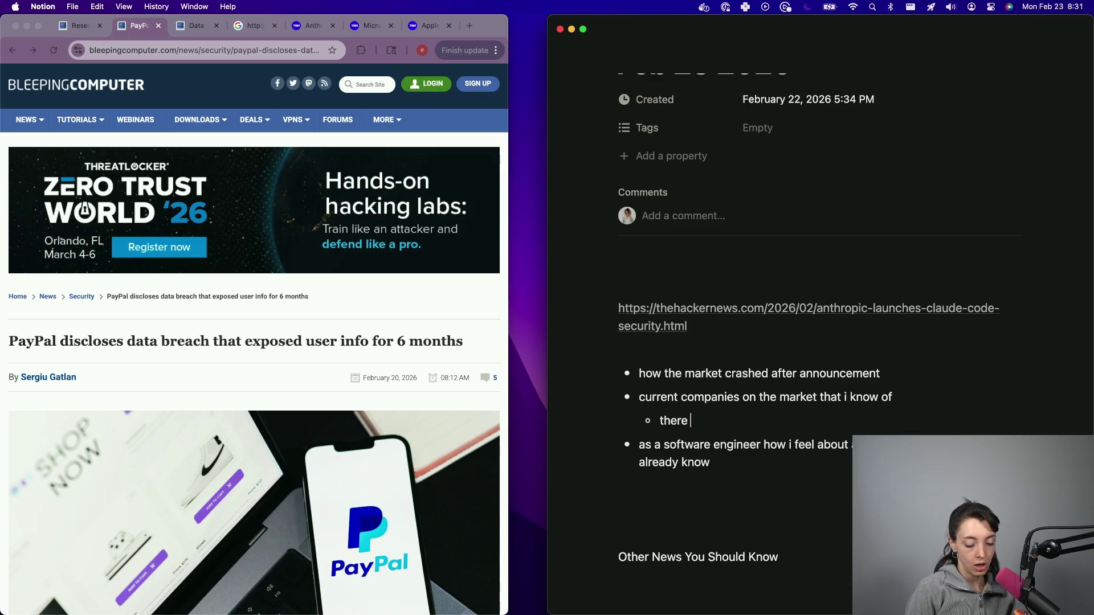
key(BackSpace)
key(BackSpace)
key(BackSpace)
text(cha)
key(BackSpace)
key(BackSpace)
key(BackSpace)
text(openai has)
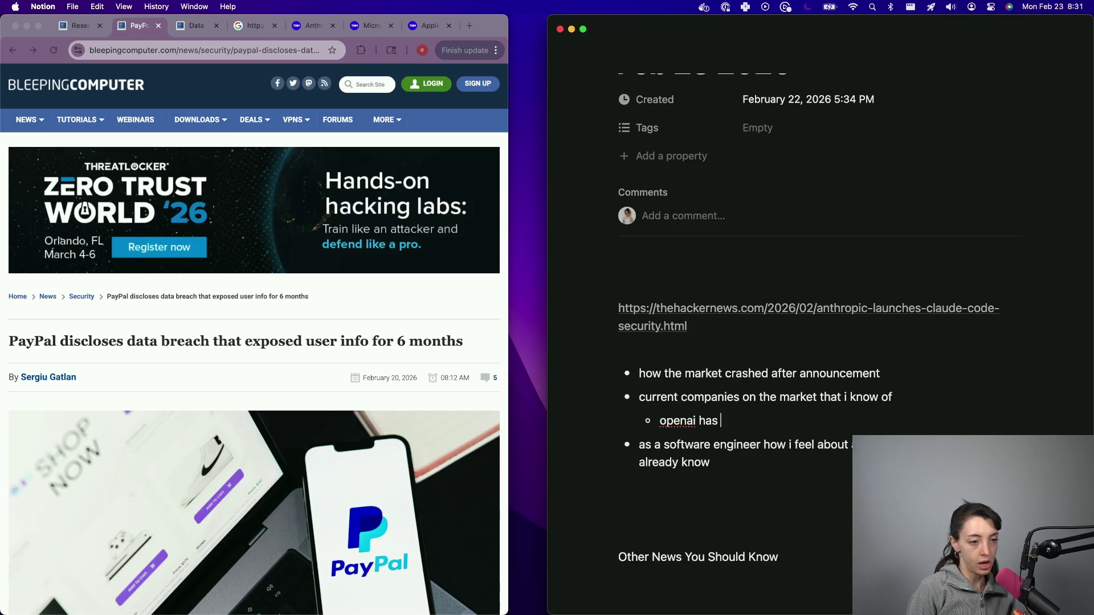
- Search Google in a new tab for "openai secure coding tool"
click(323, 326)
key(super+t)
text(oopenai)
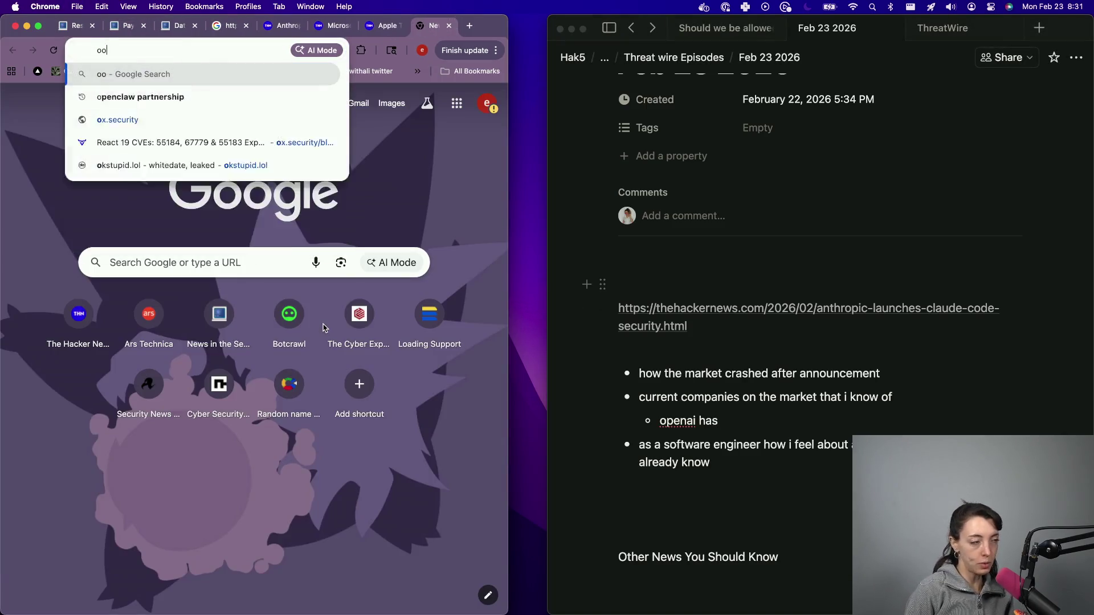
key(BackSpace)
key(BackSpace)
key(BackSpace)
text(openai sec)
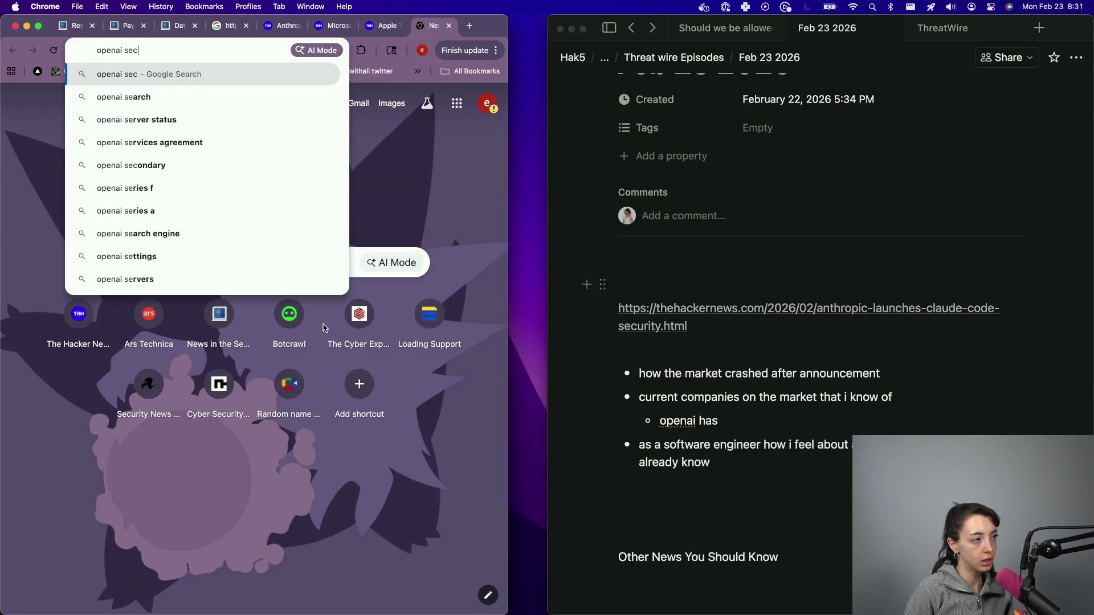
text(ure coding tool)
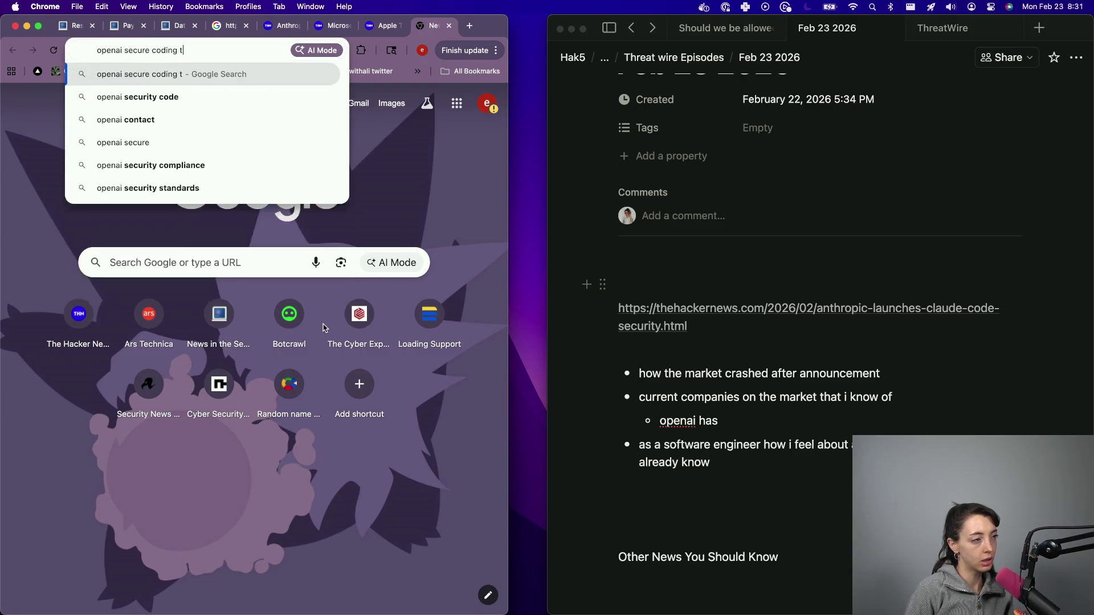
key(Return)
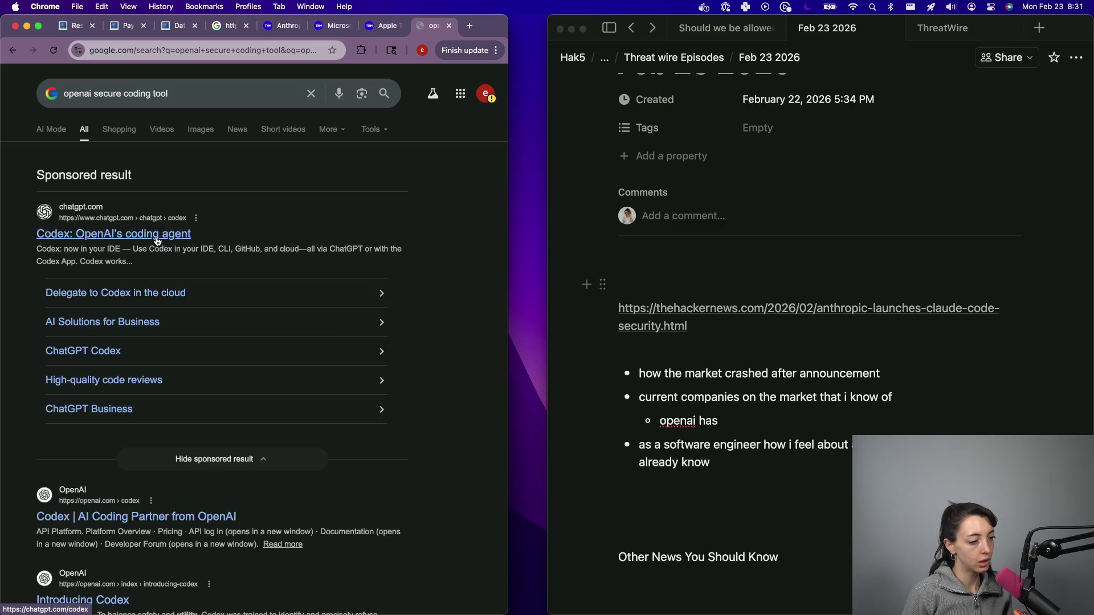
scroll(106, 463, down, 5)
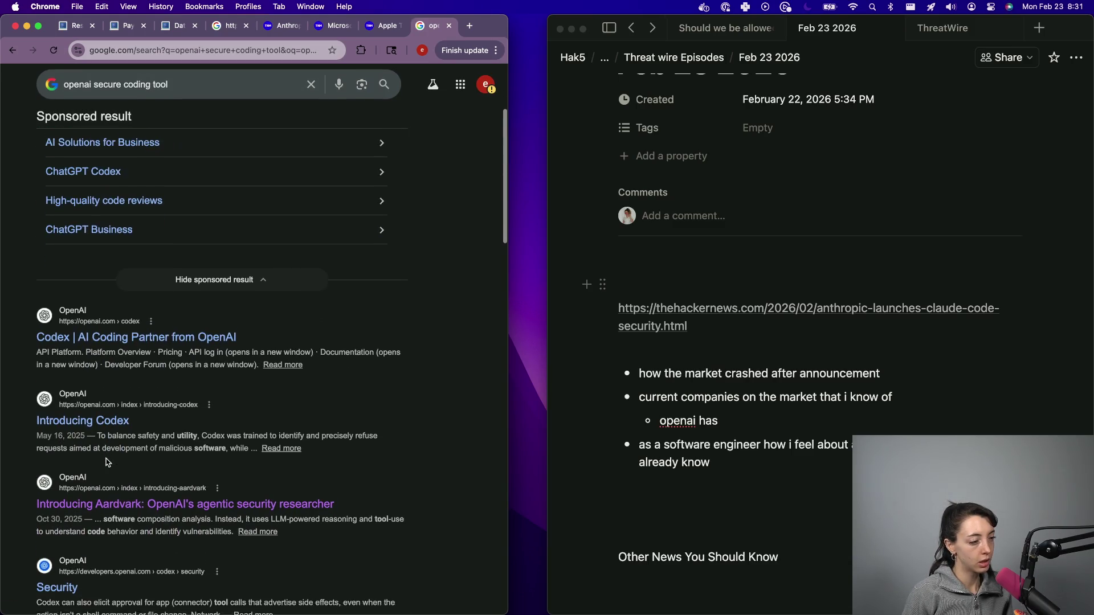
- Finish the sub-bullet as "openai has aardvark" and open OpenAI's article introducing Aardvark
click(718, 420)
text(aa)
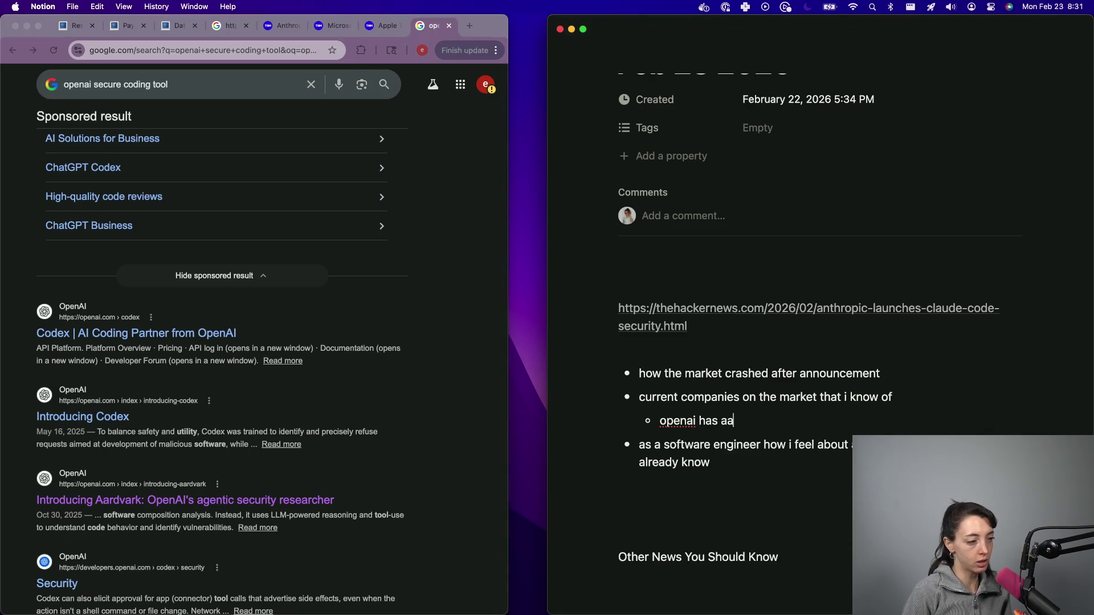
text(rdvark)
key(Return)
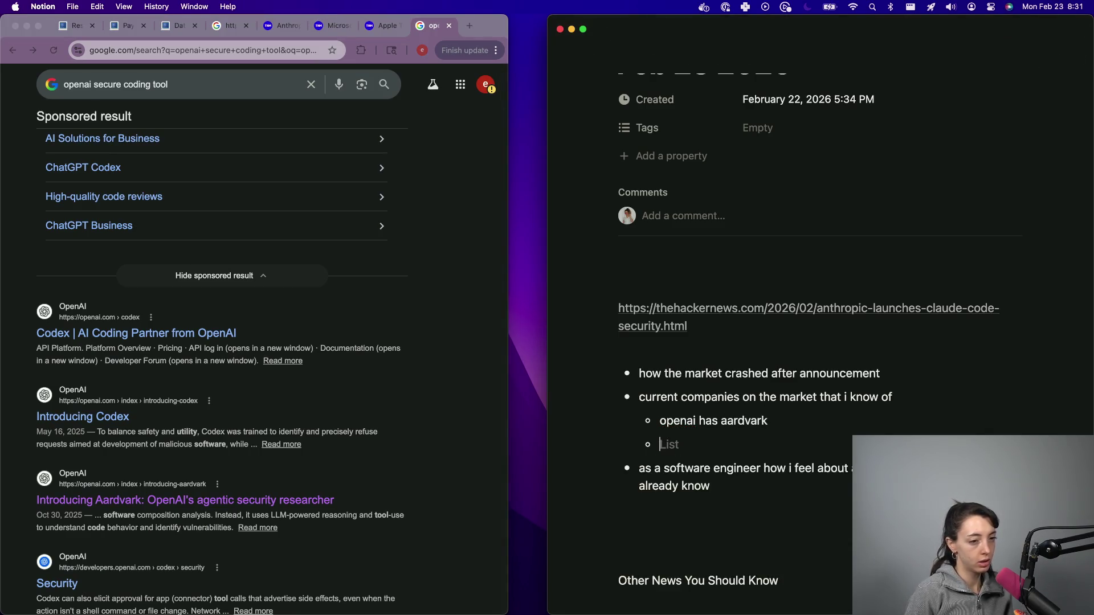
click(290, 52)
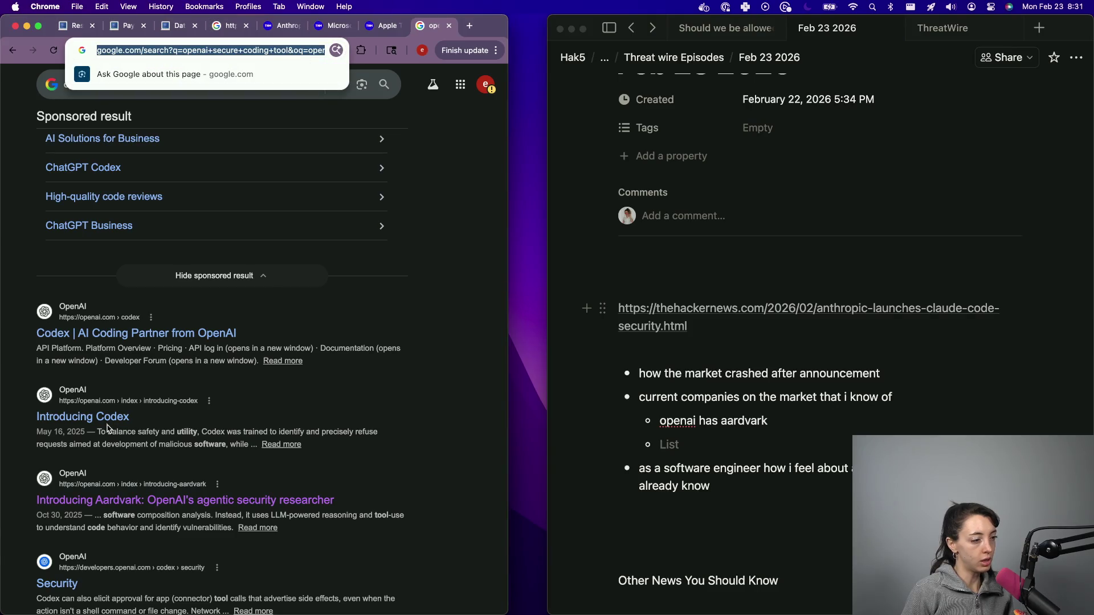
click(125, 502)
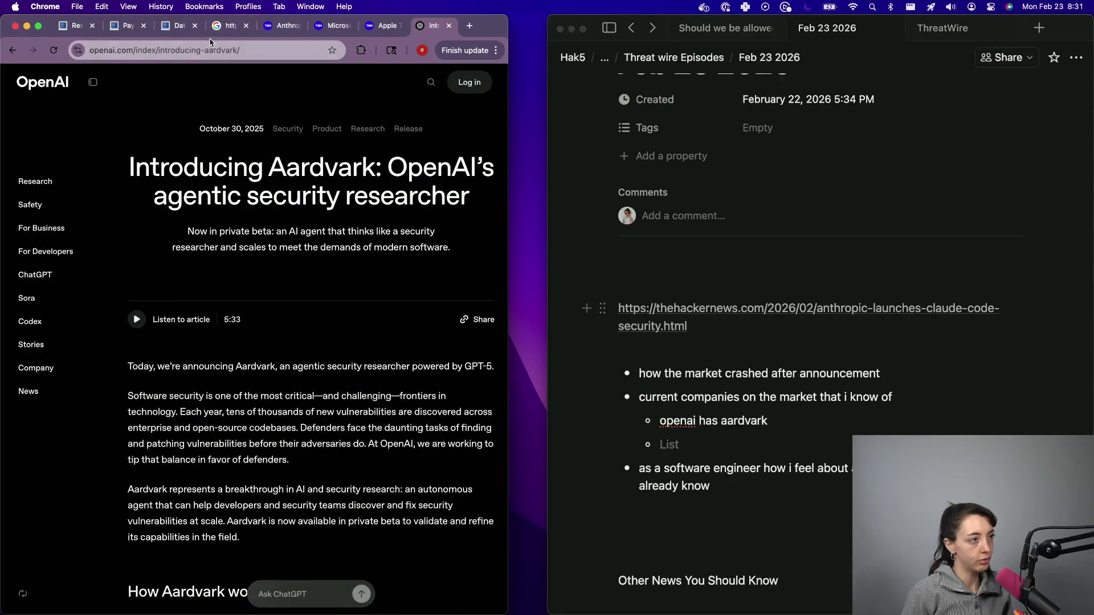
- Paste the Aardvark article link into the notes below the talking points
click(210, 42)
key(BackSpace)
click(695, 457)
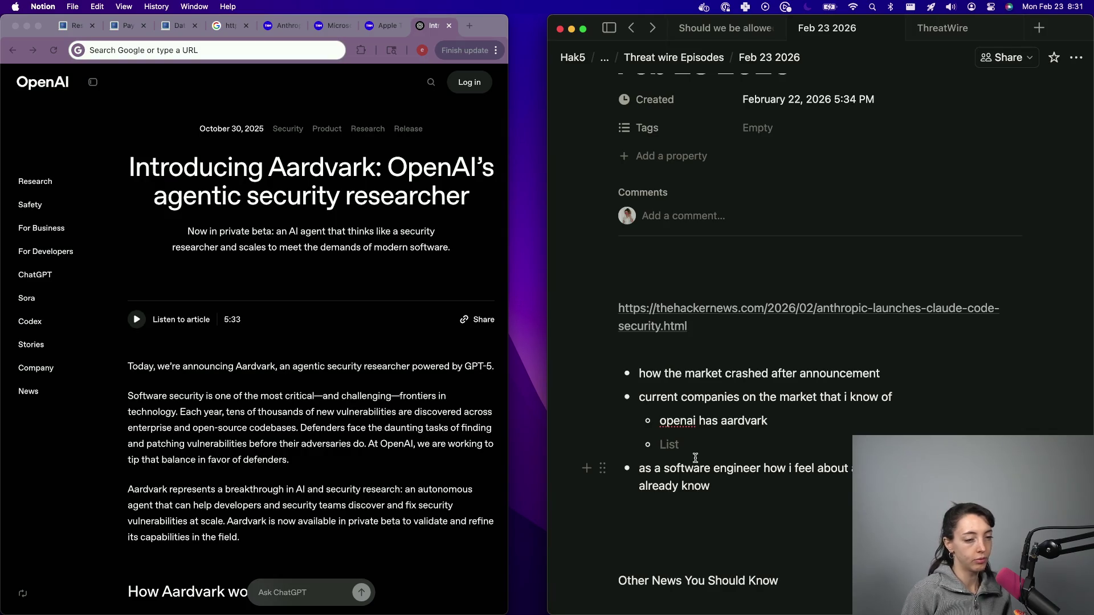
key(Return)
key(Return)
key(Return)
key(ctrl+v)
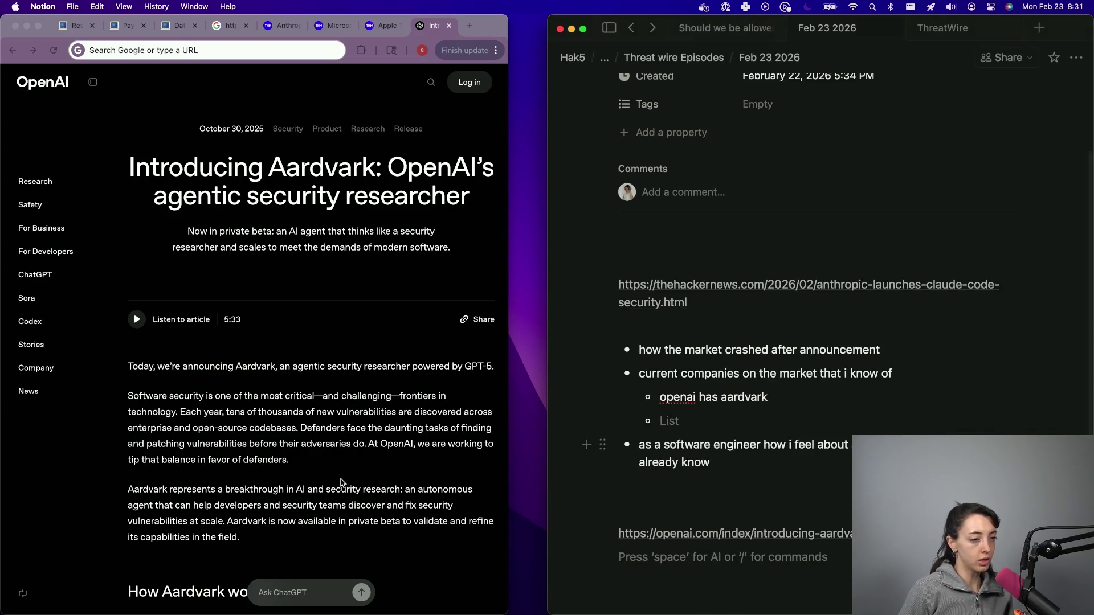
click(340, 482)
key(super+t)
- Search for xbow and open the XBOW AI Pentesting result
text(xbow)
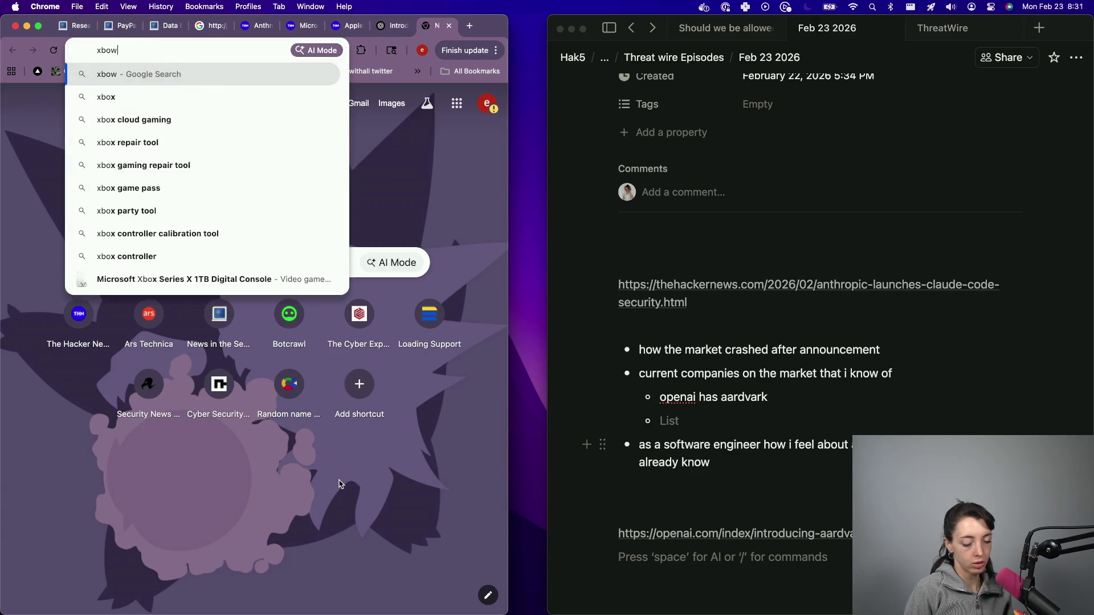
key(Return)
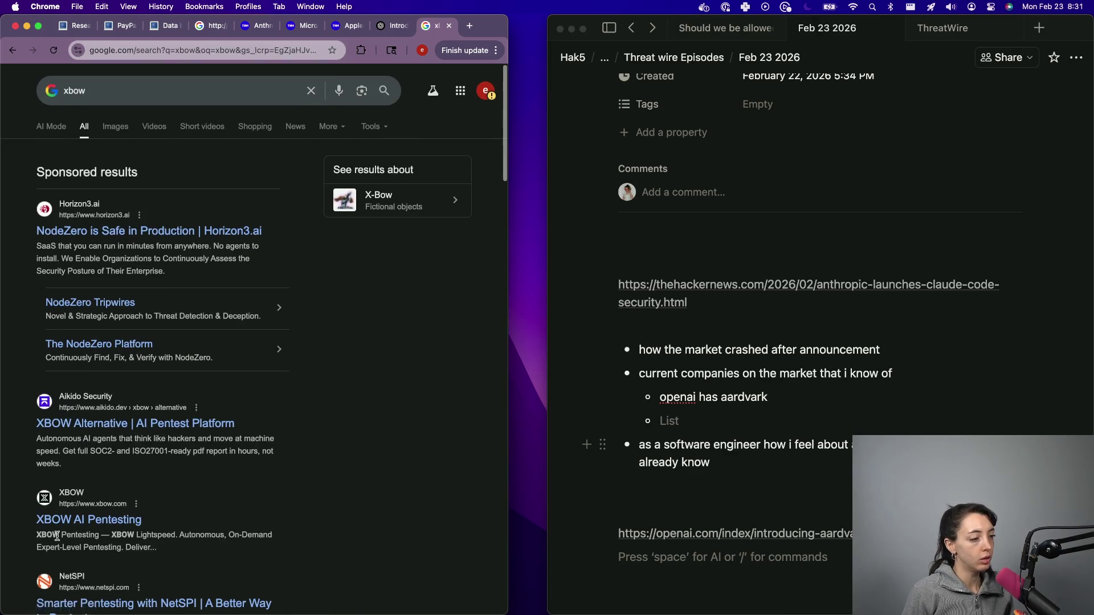
scroll(57, 536, down, 4)
click(111, 421)
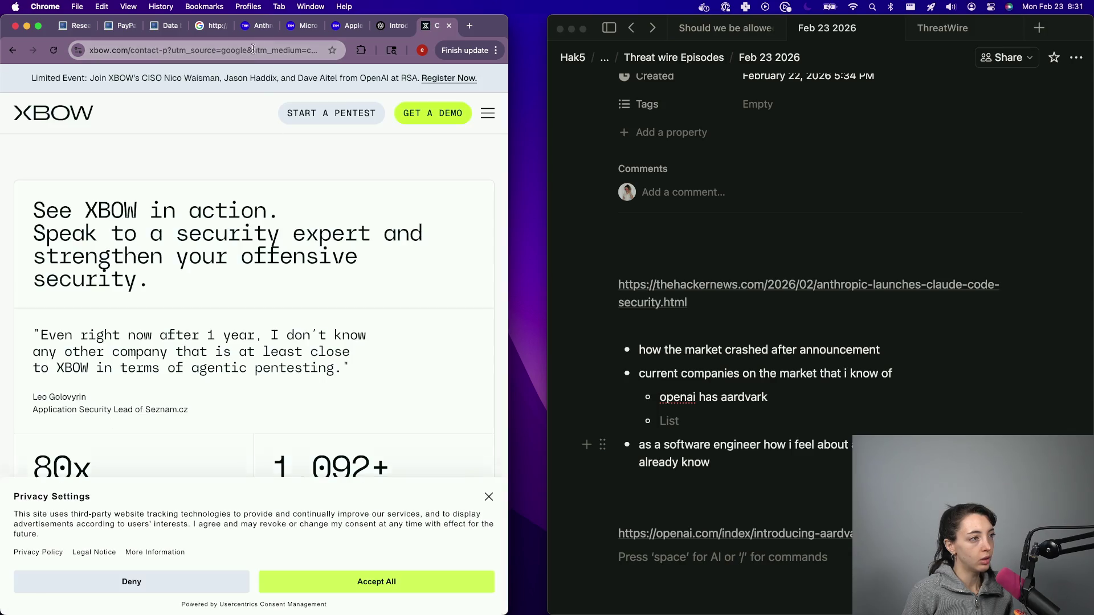
click(278, 50)
key(shift+Right)
key(shift+Left)
key(shift+Left)
key(shift+Left)
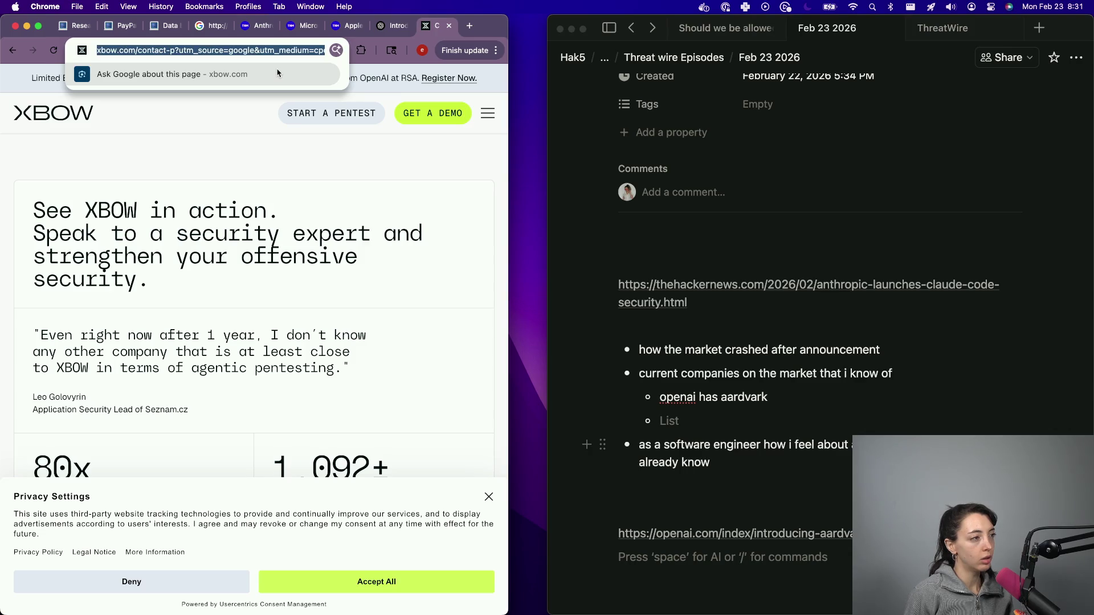
click(36, 104)
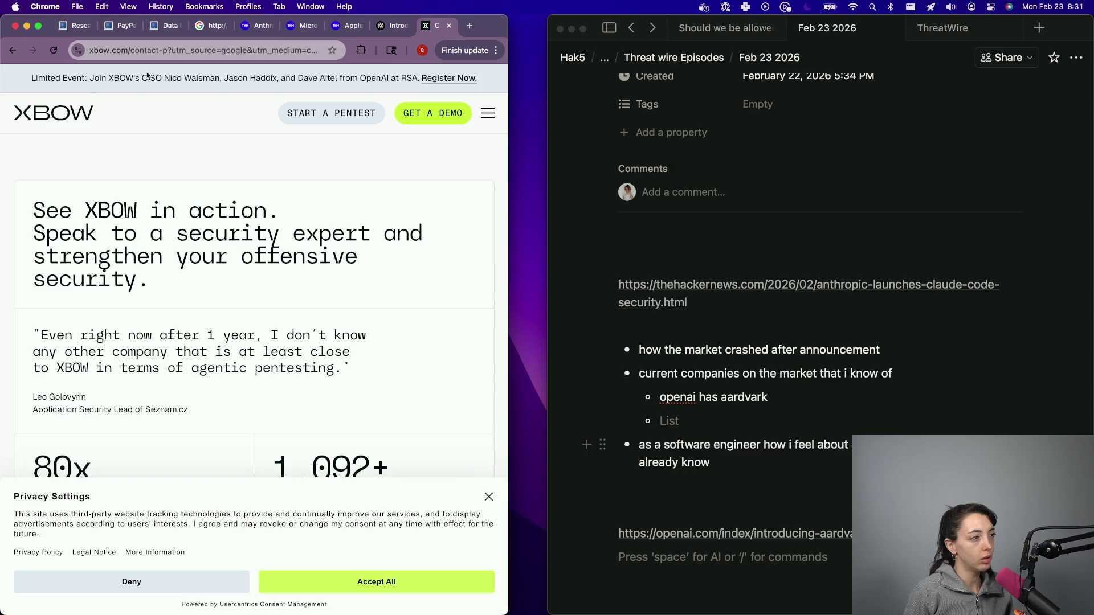
- Load the xbow.com home page and paste its link into the notes
click(135, 50)
text(xbow.com)
key(Return)
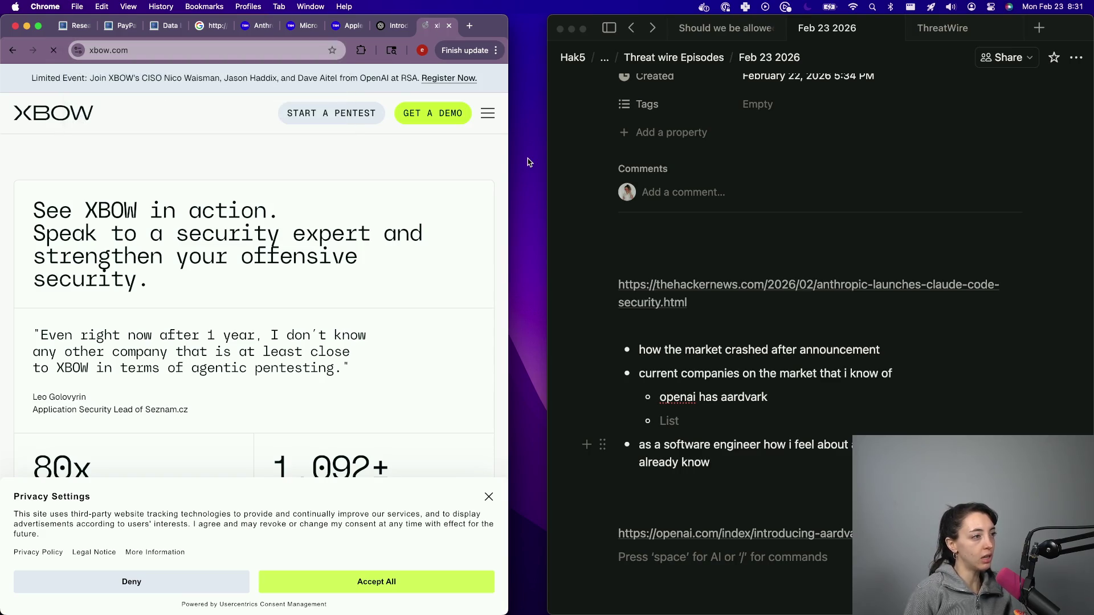
click(275, 49)
key(BackSpace)
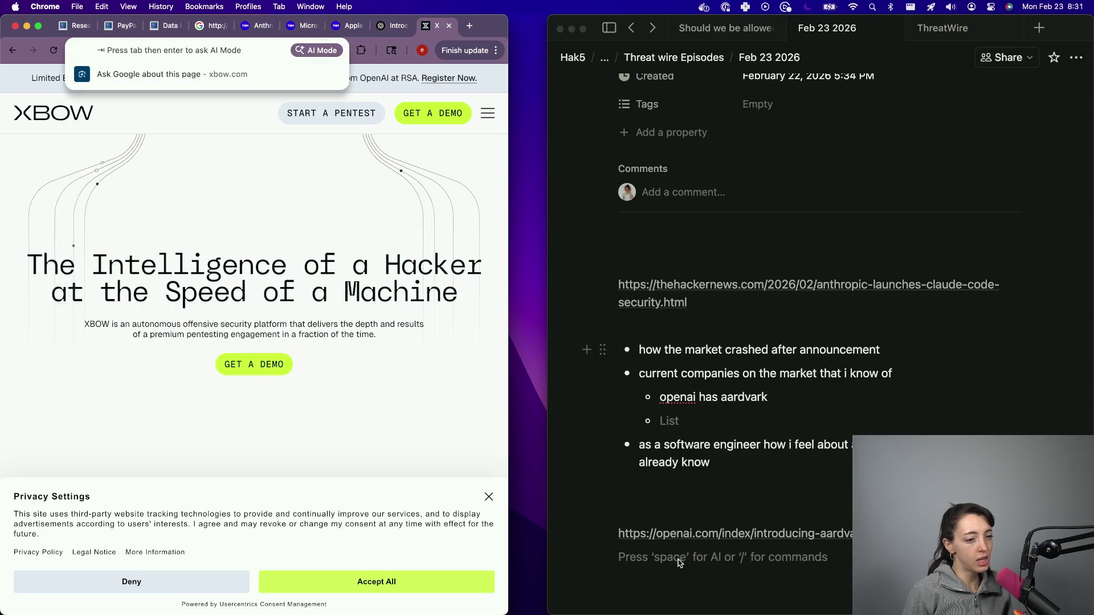
click(677, 557)
text(https://xbow.com/)
- Search for runsybil, open its site, and paste the RunSybil link below the XBOW link
key(super+Tab)
scroll(239, 120, left, 5)
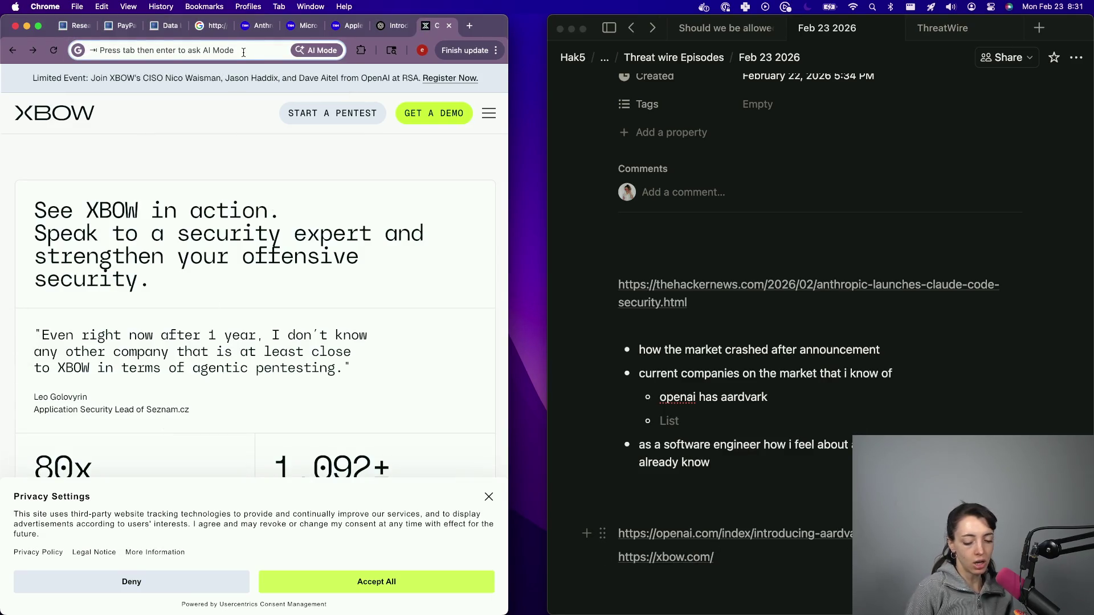
text(runsybil)
key(Return)
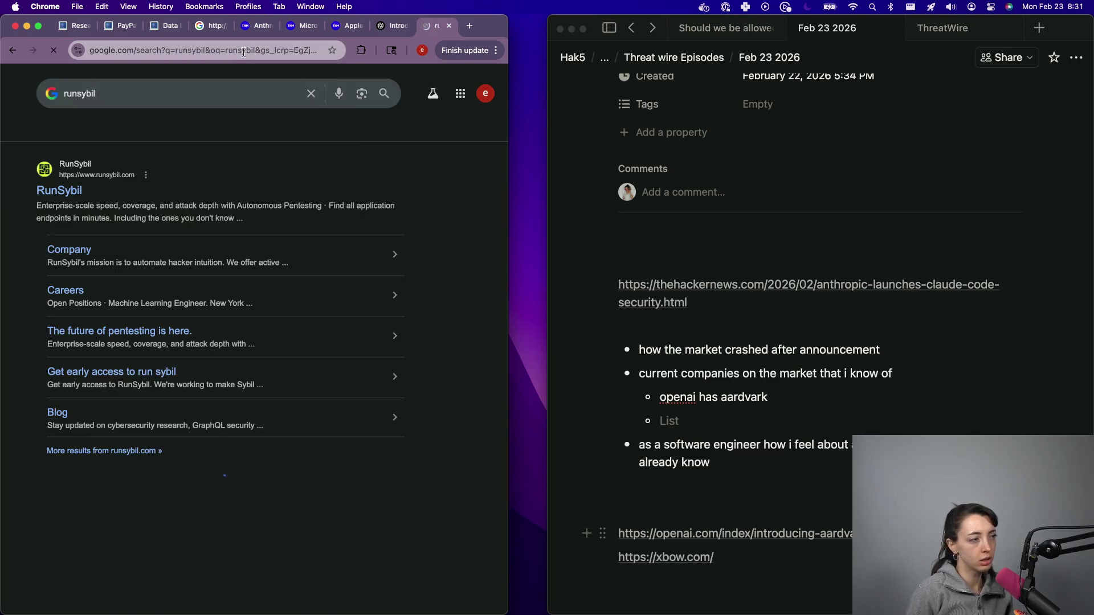
click(69, 193)
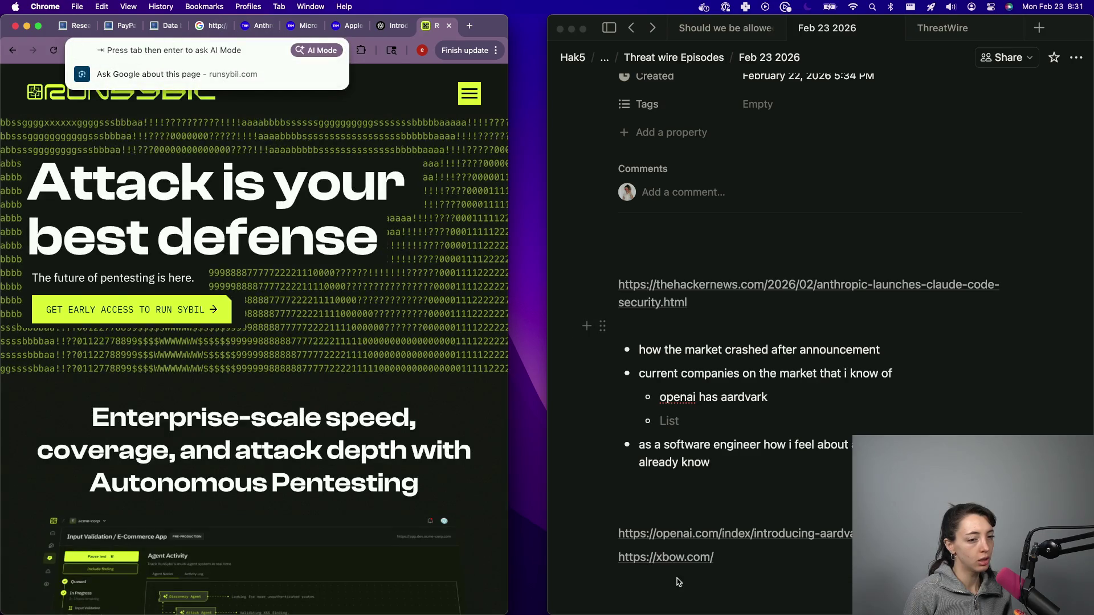
click(678, 581)
text(https://www.runsybil.com/)
- Go back to the RunSybil search results and clear the search box
click(351, 448)
key(super+bracketleft)
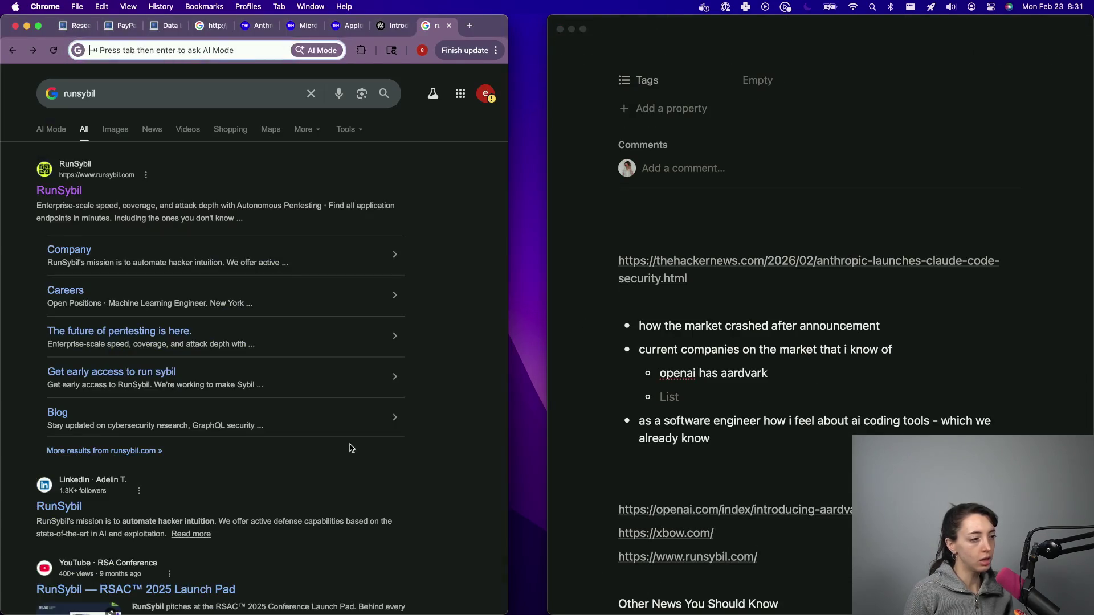
scroll(163, 360, down, 2)
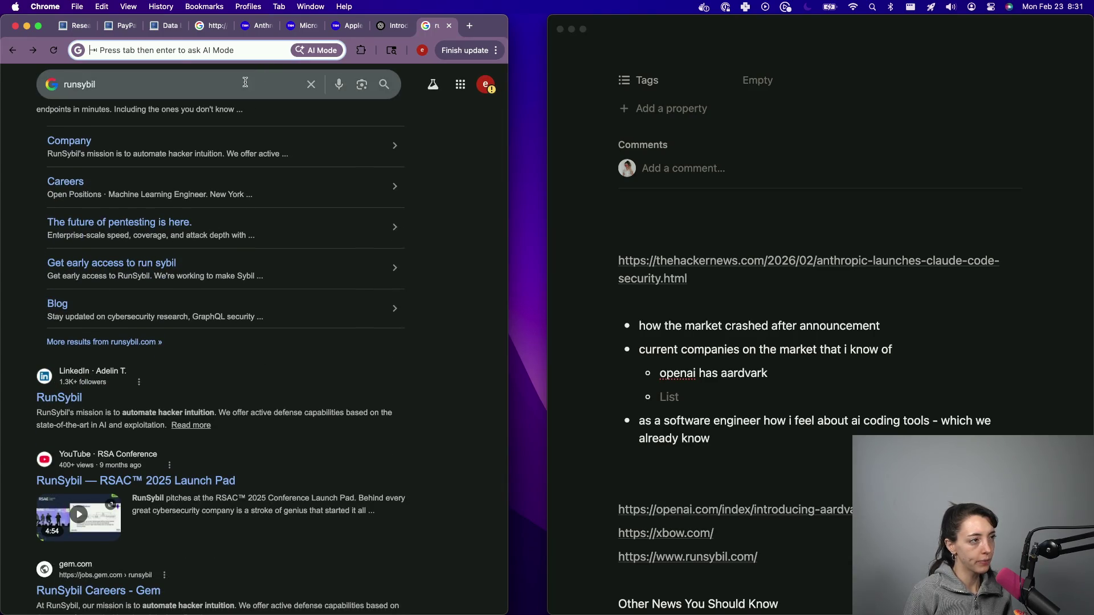
double_click(243, 83)
key(BackSpace)
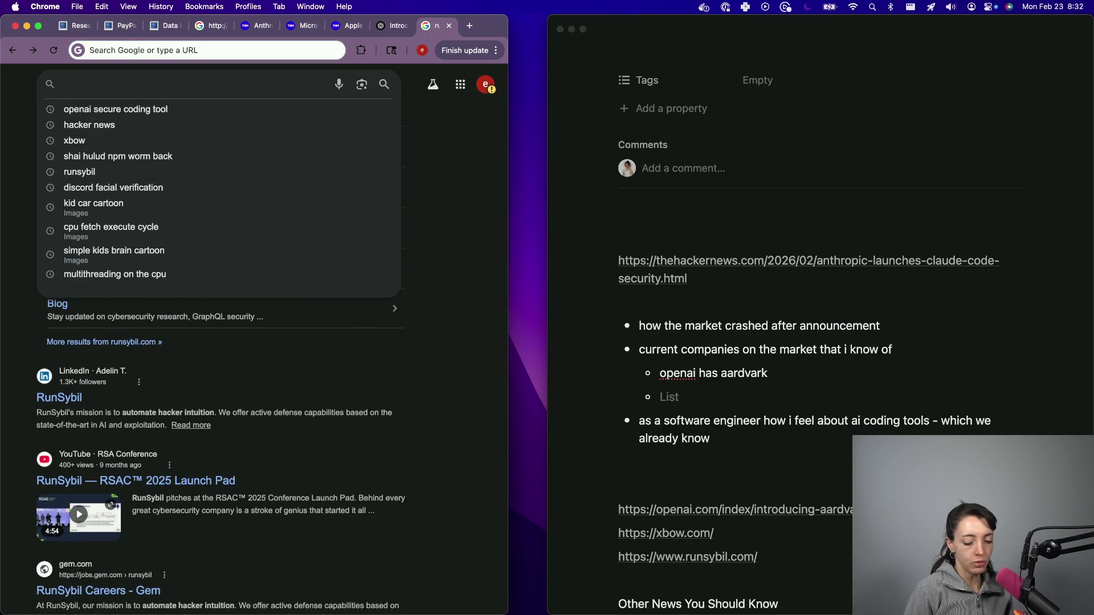
- Search Google for "graphite ai code review" and scroll through the results
text(graphite a)
text(i code review)
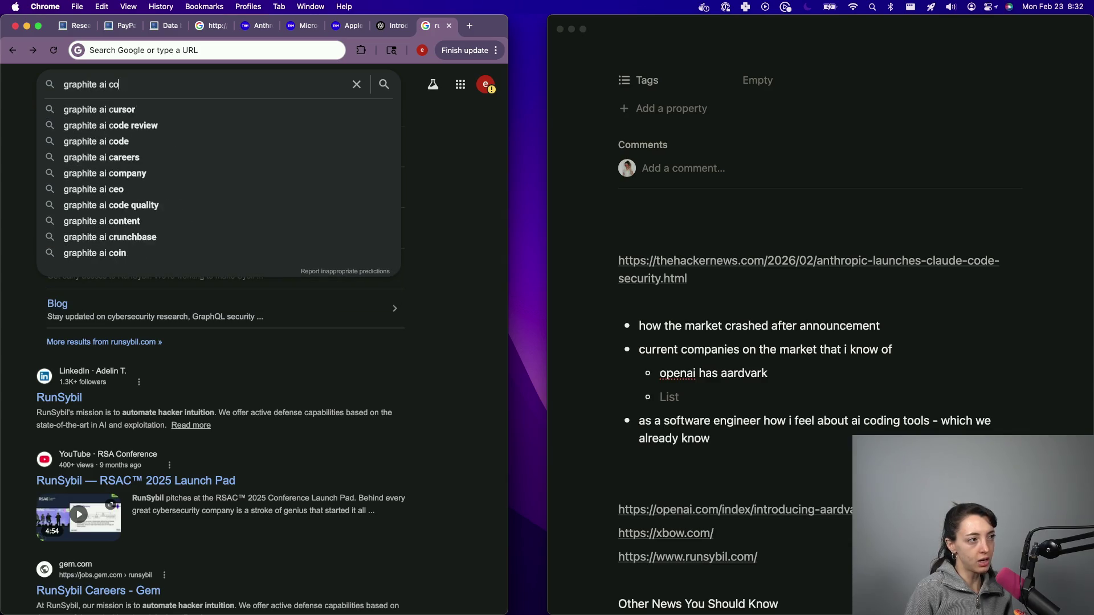
key(Return)
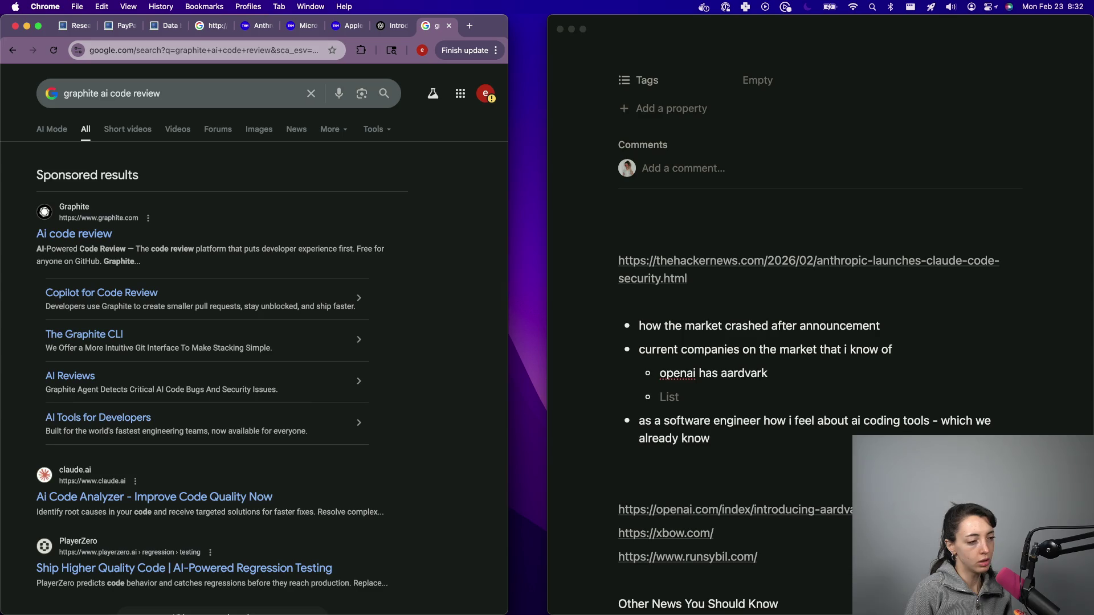
scroll(16, 489, down, 5)
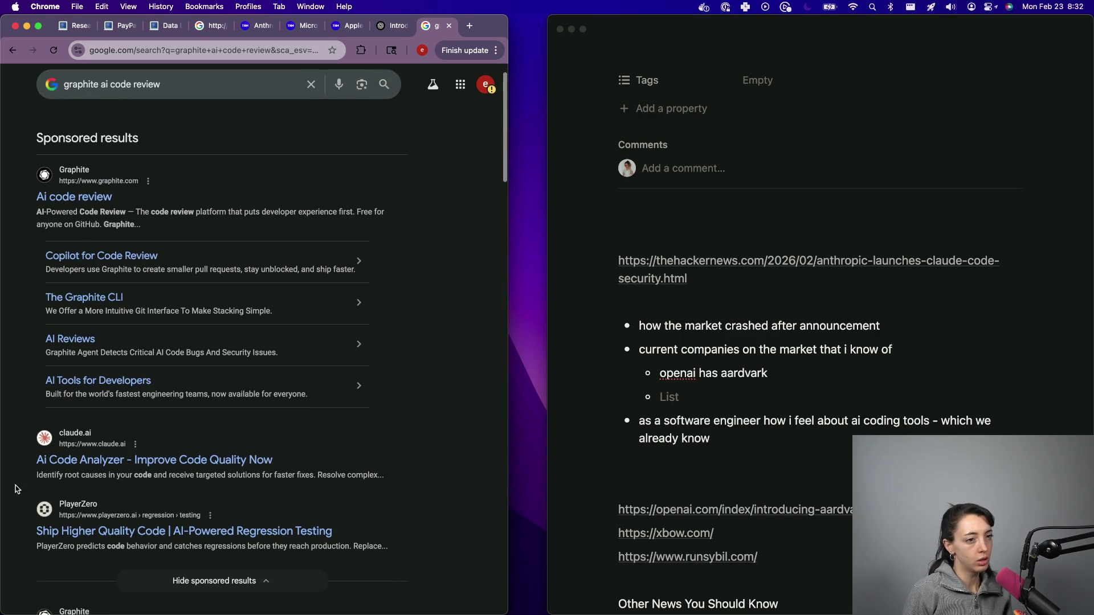
scroll(154, 444, down, 4)
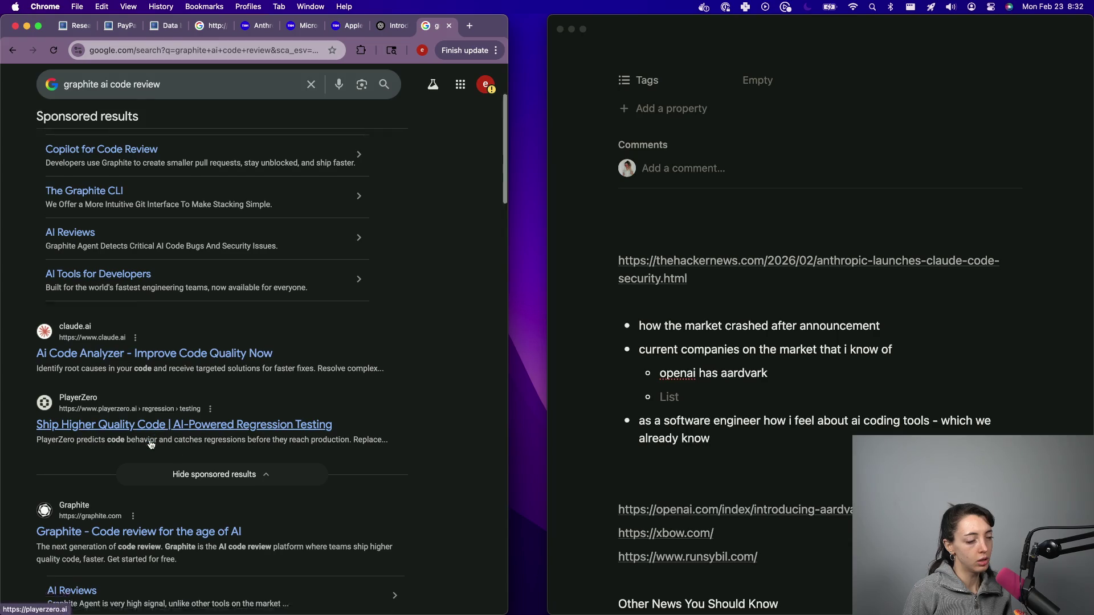
scroll(195, 422, down, 11)
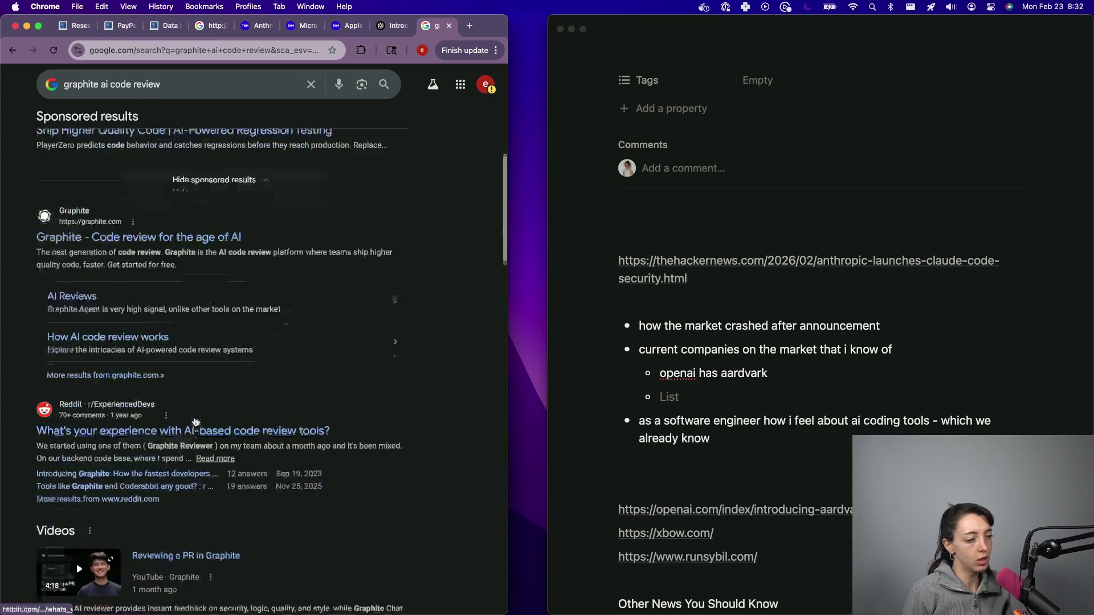
scroll(243, 295, up, 20)
scroll(244, 295, down, 2)
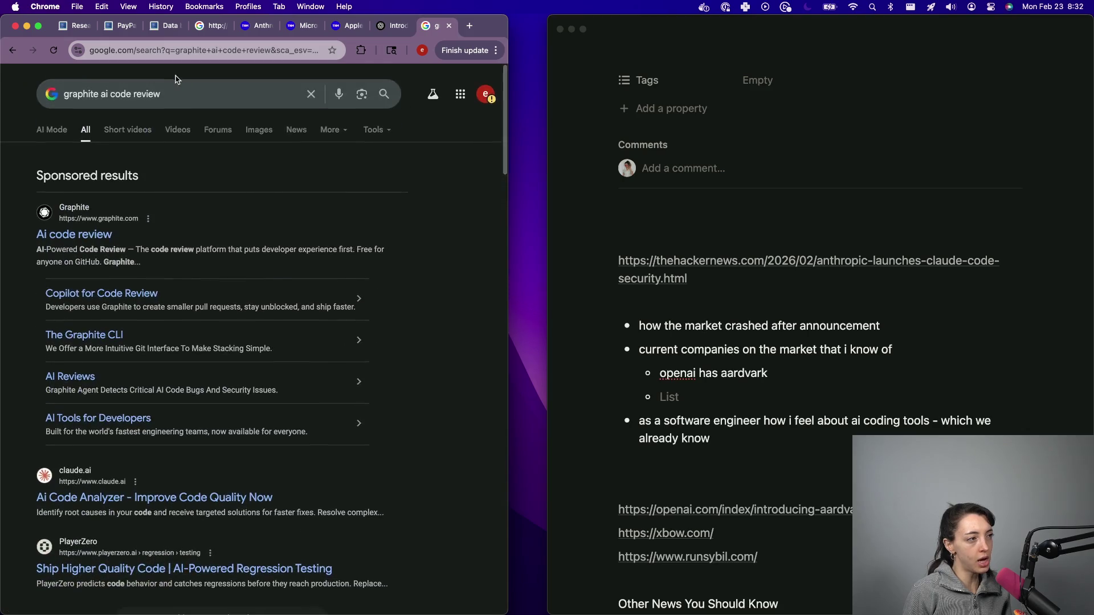
- Replace the query with "cursor ai code security" and browse the results
click(120, 92)
text(cursor ai )
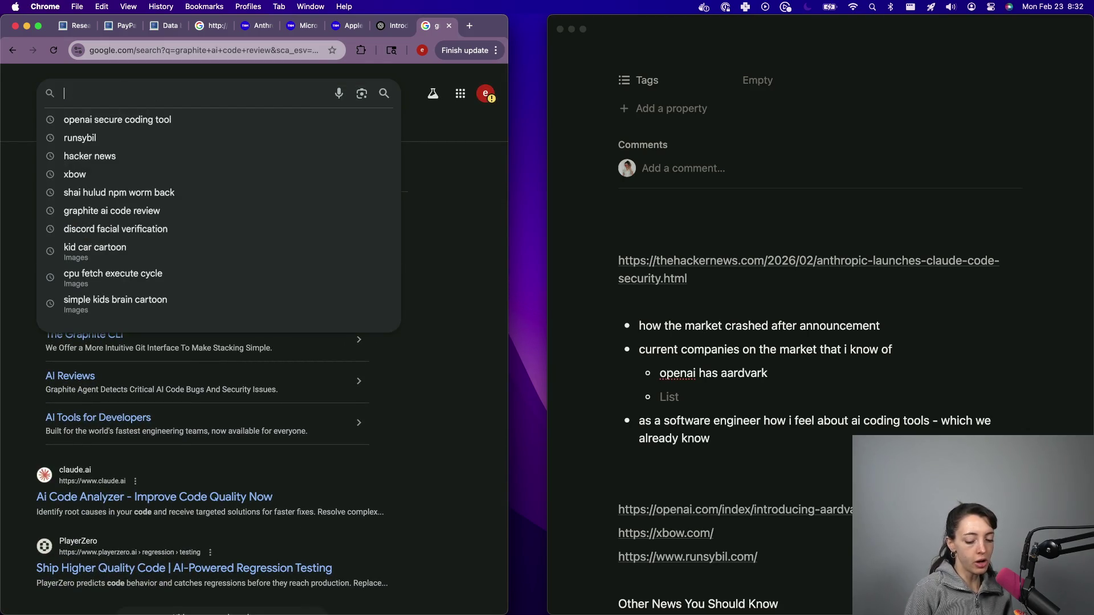
text(code security)
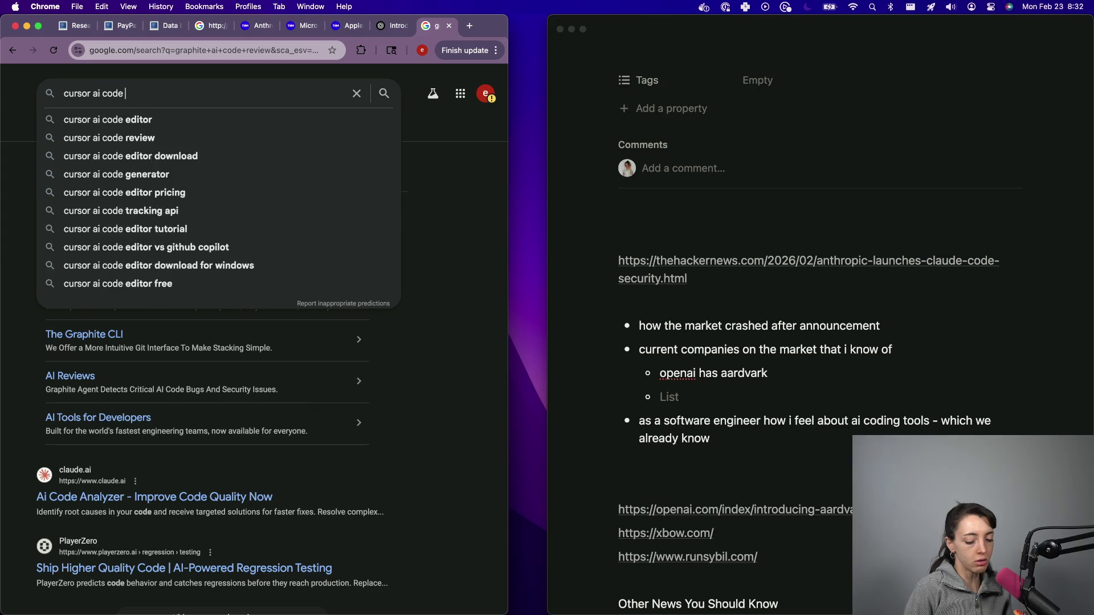
key(Return)
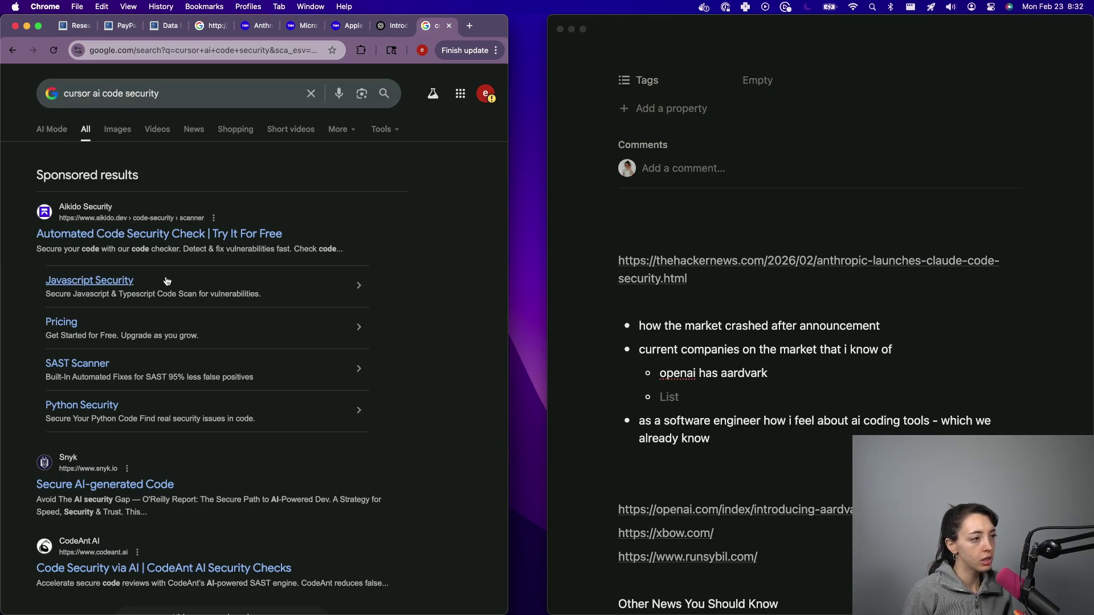
scroll(91, 421, down, 5)
scroll(91, 420, down, 2)
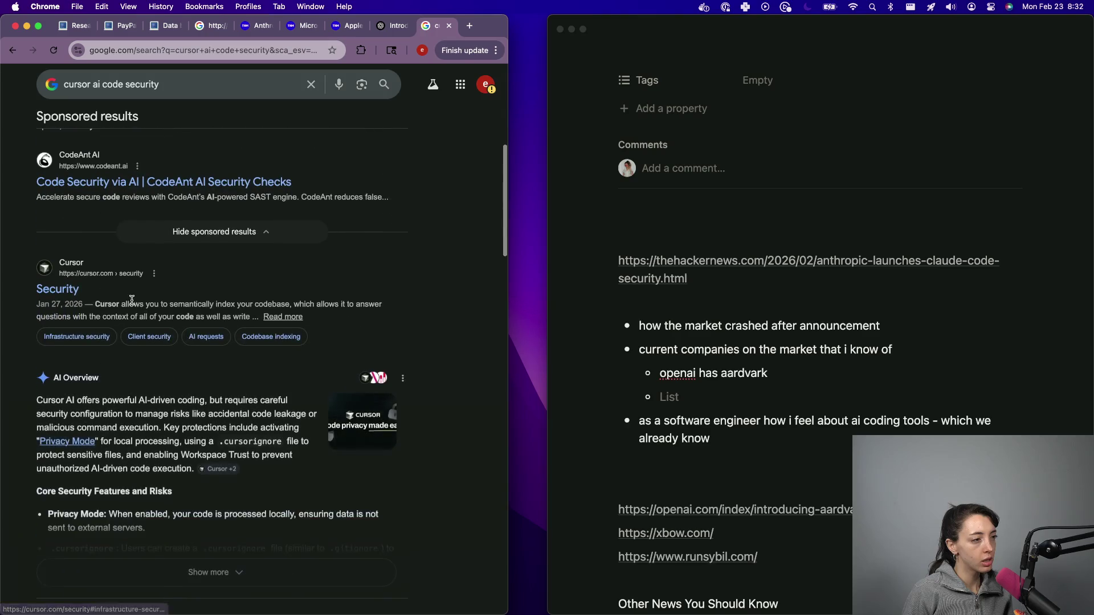
scroll(68, 410, down, 1)
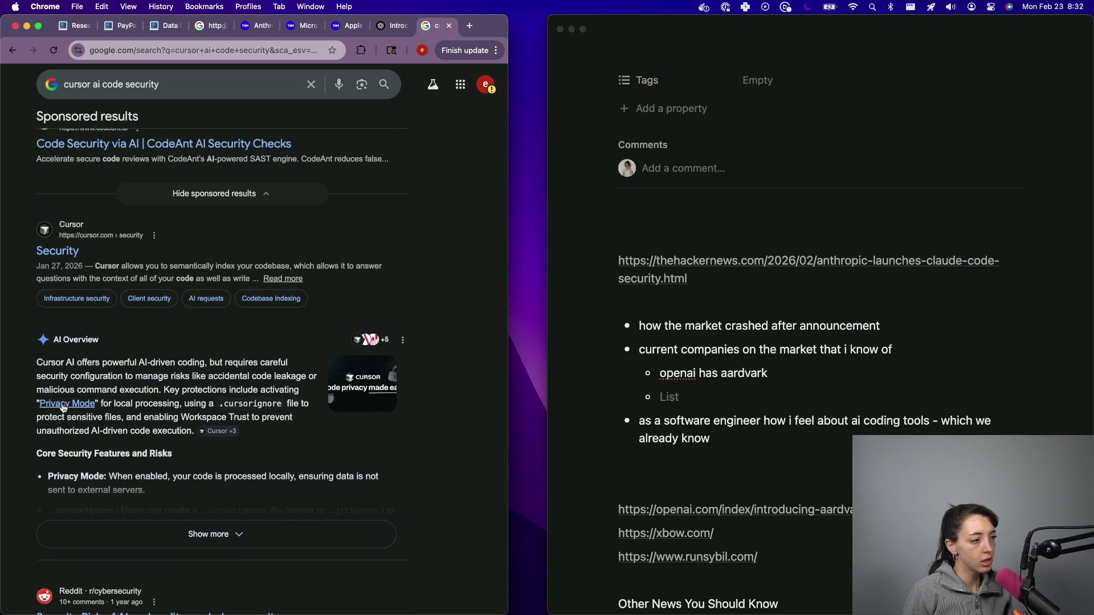
scroll(84, 414, down, 7)
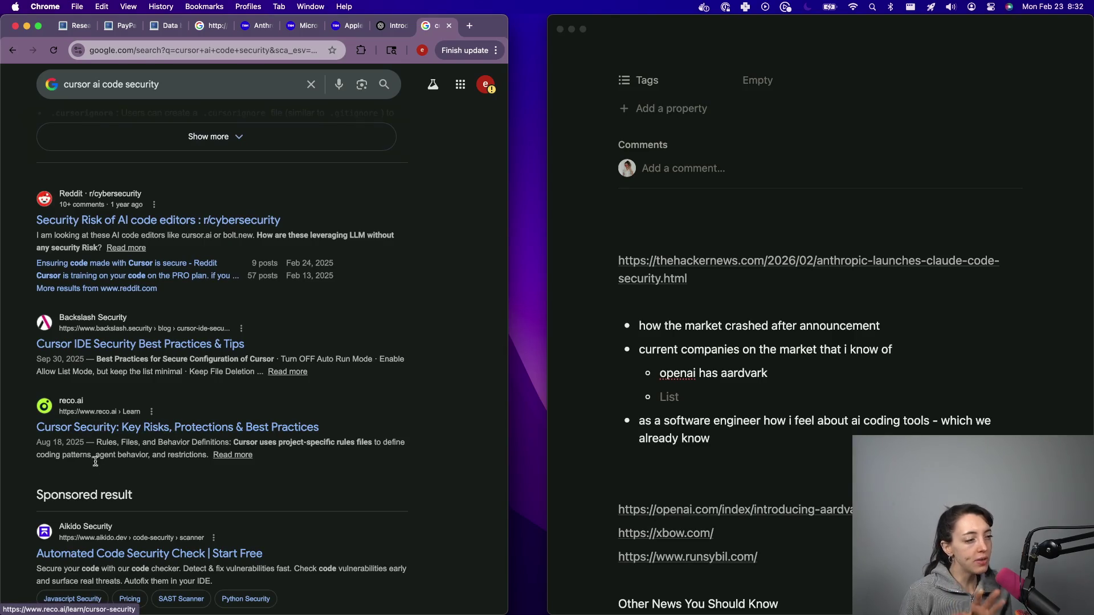
scroll(121, 422, down, 3)
scroll(121, 421, down, 4)
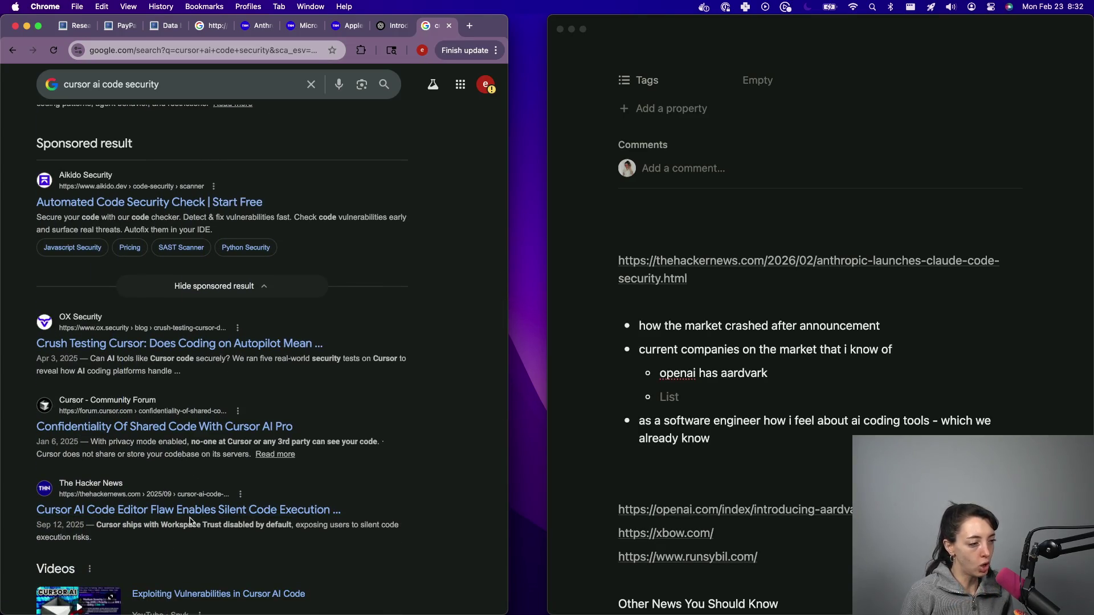
scroll(191, 521, up, 6)
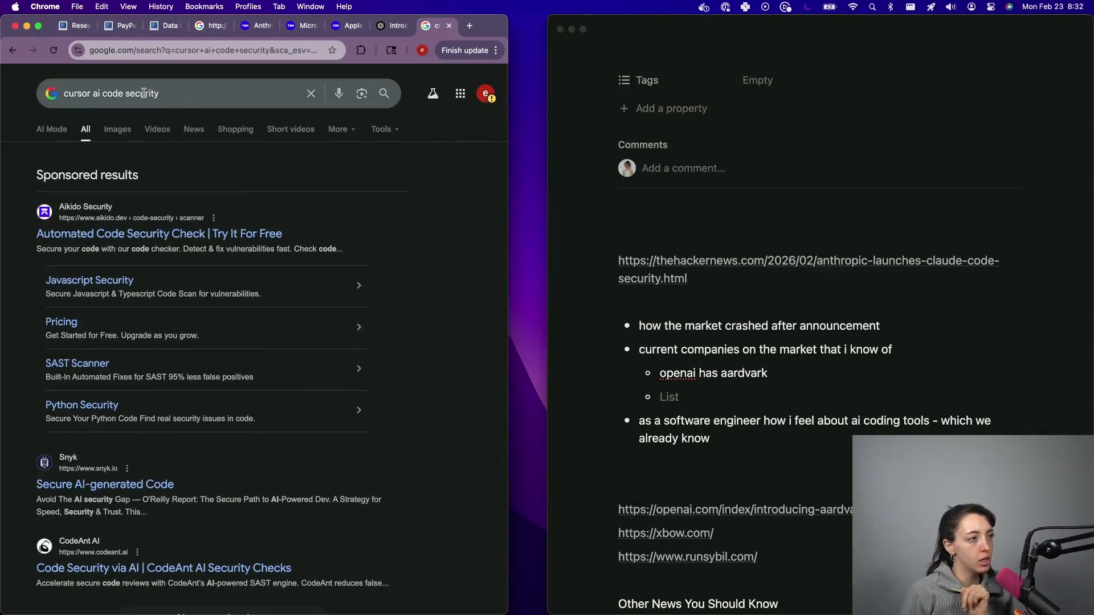
double_click(154, 94)
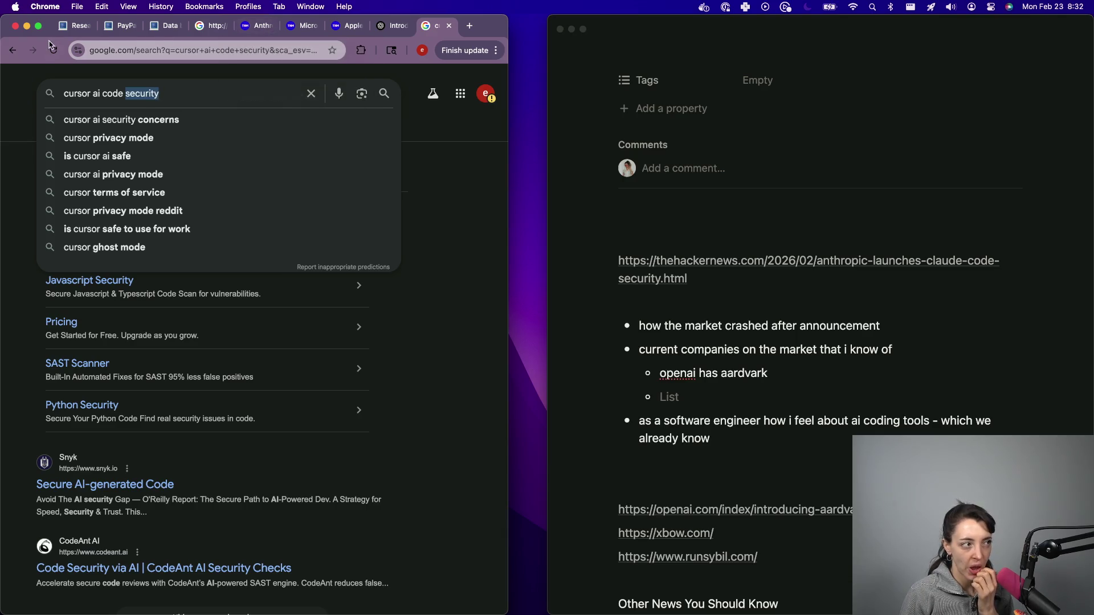
- Change the query to "cursor ai security code" and run the search
drag(90, 89, 231, 96)
text(ai )
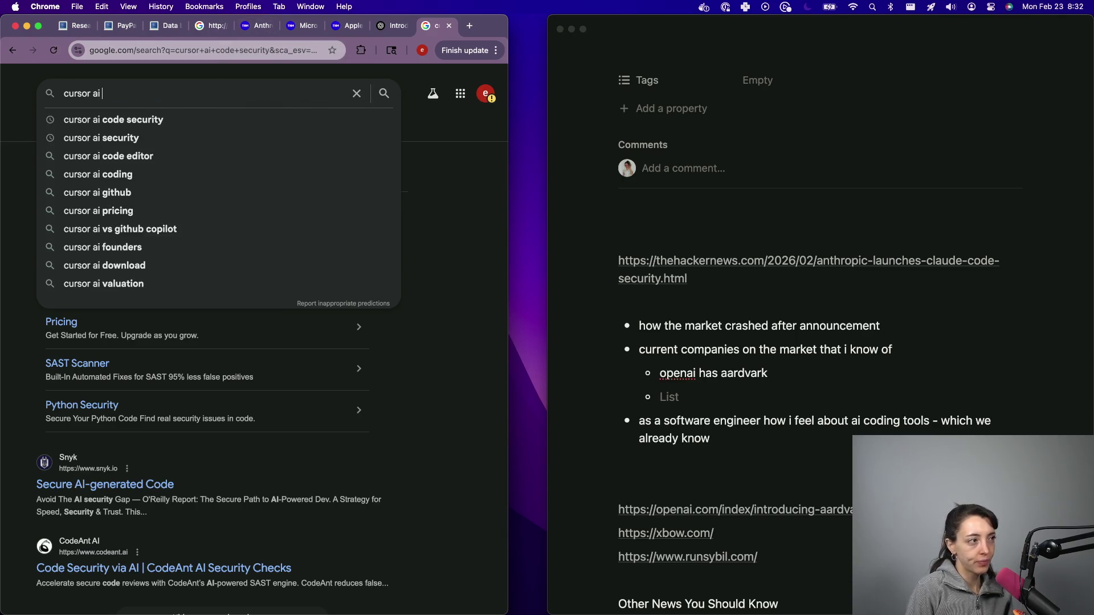
text(se)
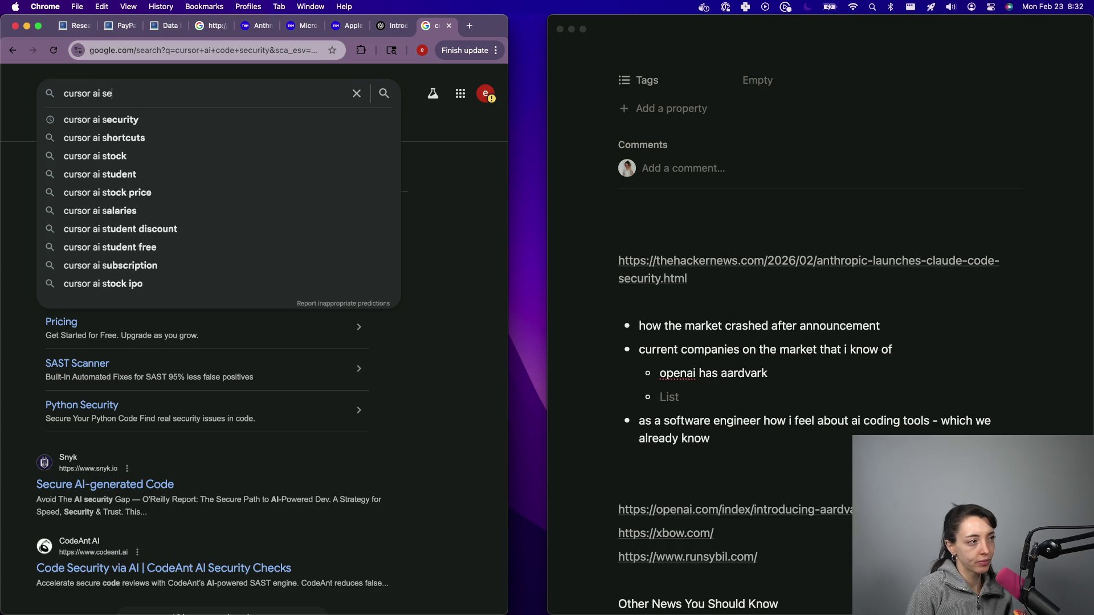
text(curity code)
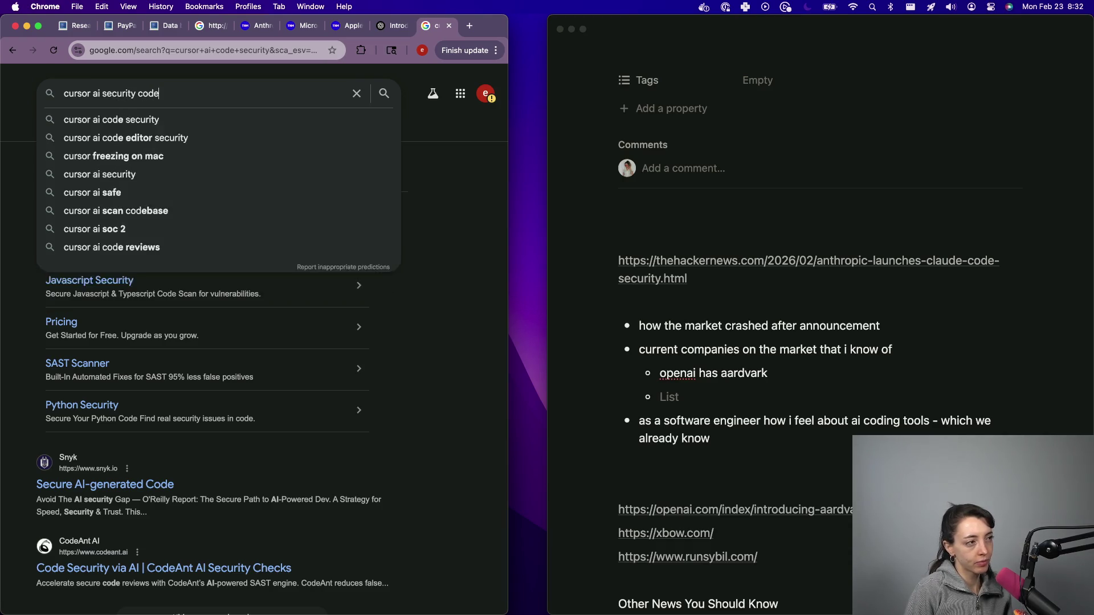
key(Return)
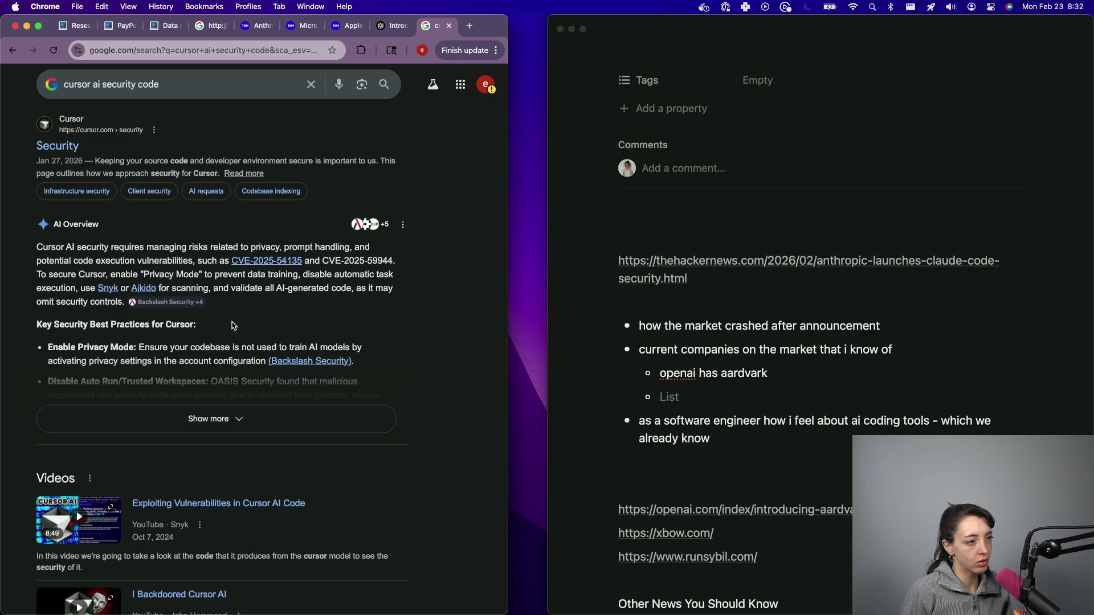
- Expand and read the full AI overview on Cursor security, abandoning a started "claude" query
click(195, 426)
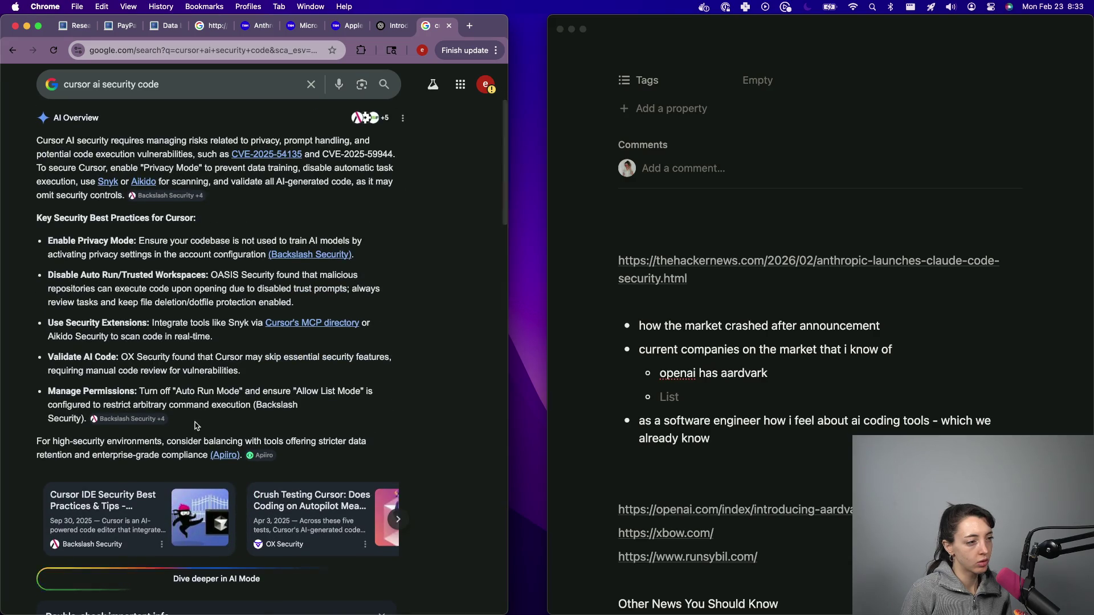
scroll(212, 344, down, 3)
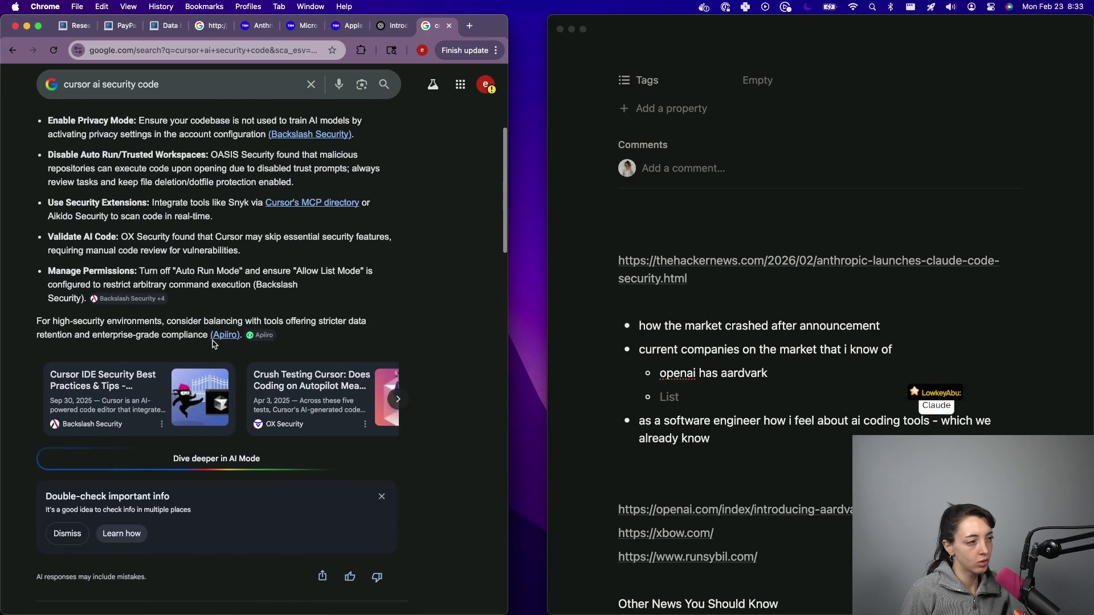
scroll(212, 344, down, 6)
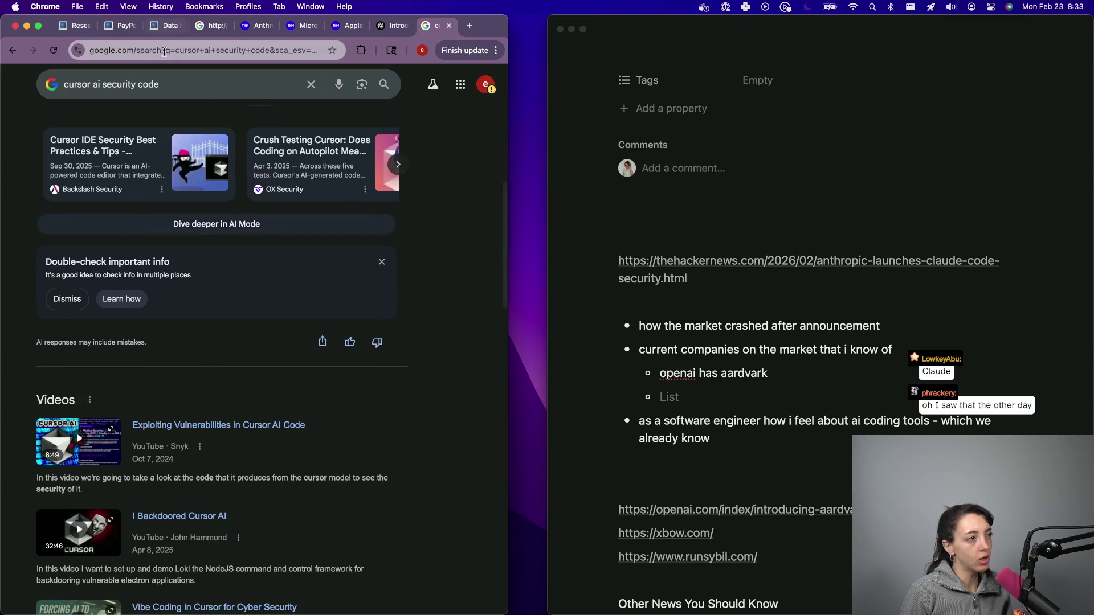
click(165, 52)
text(claude)
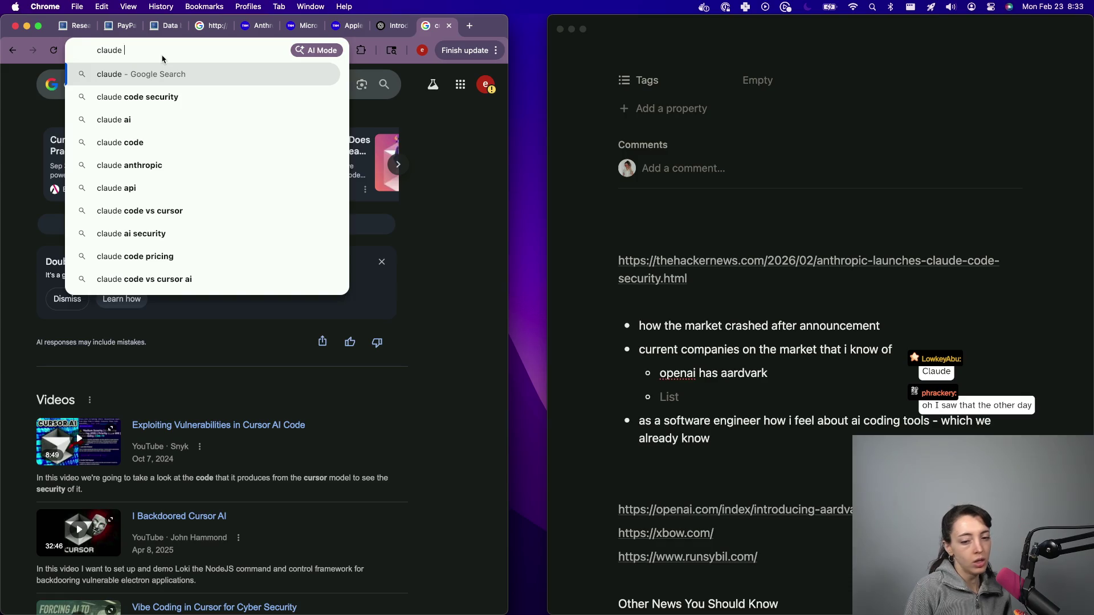
key(BackSpace)
key(BackSpace)
key(BackSpace)
key(Escape)
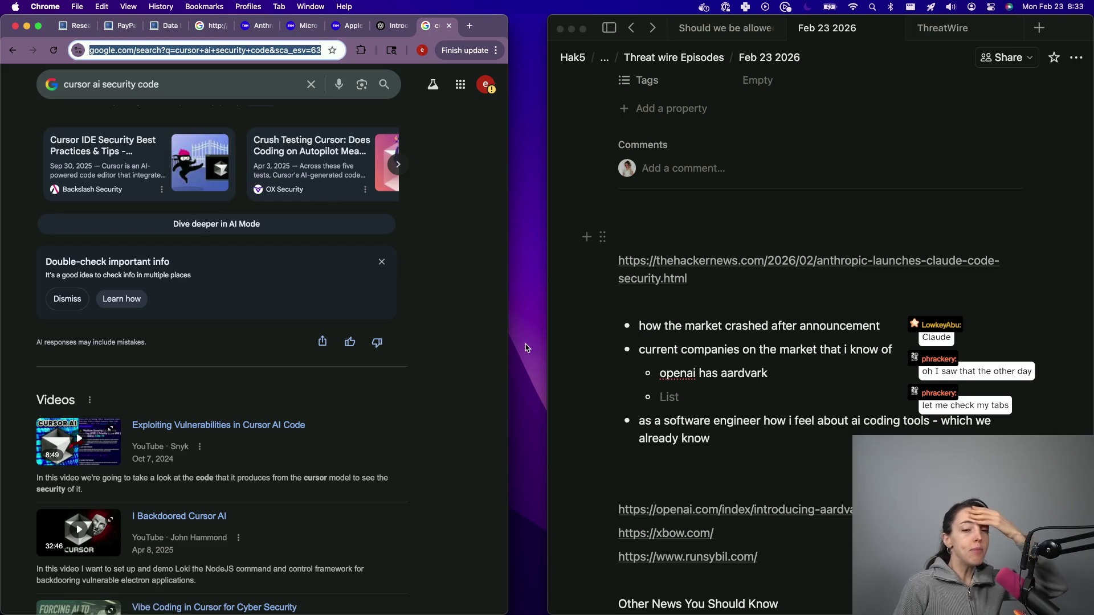
- Bring the Chrome window showing the X home feed to the front
key(ctrl+Up)
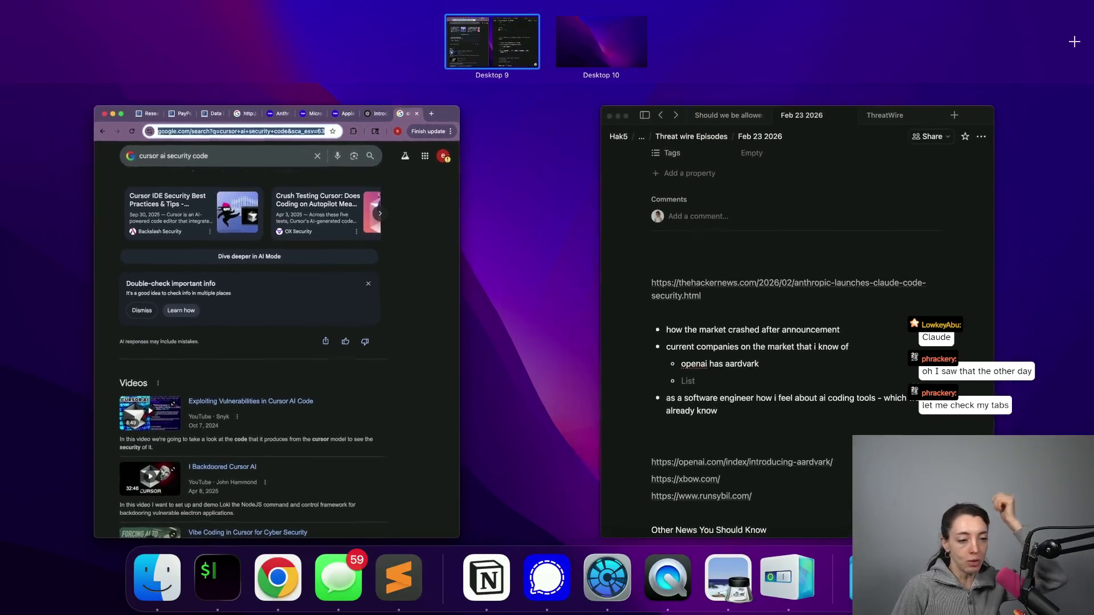
click(371, 210)
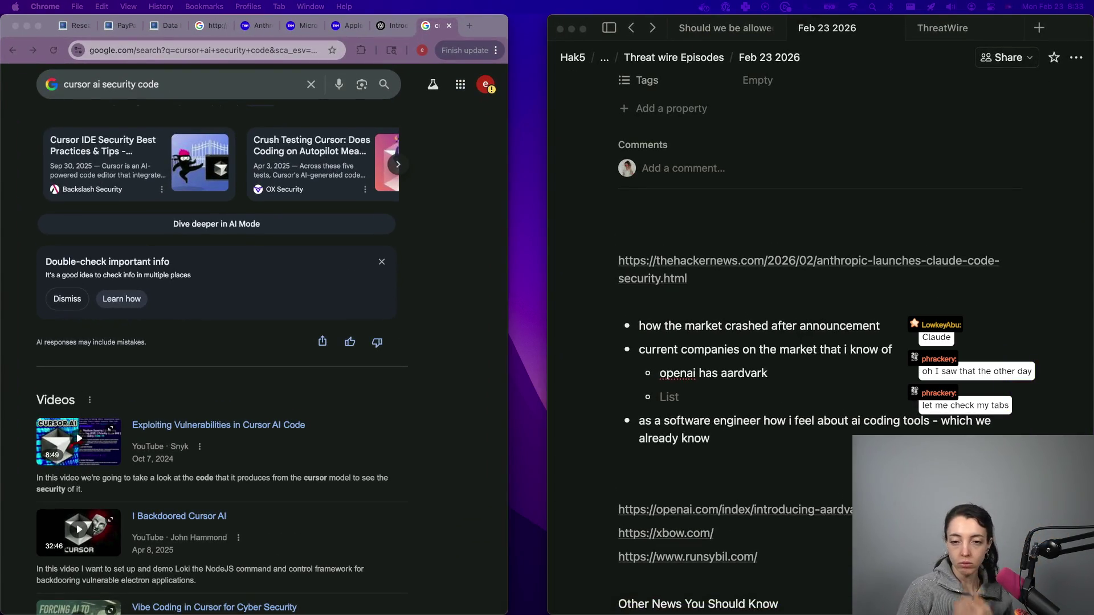
key(super+grave)
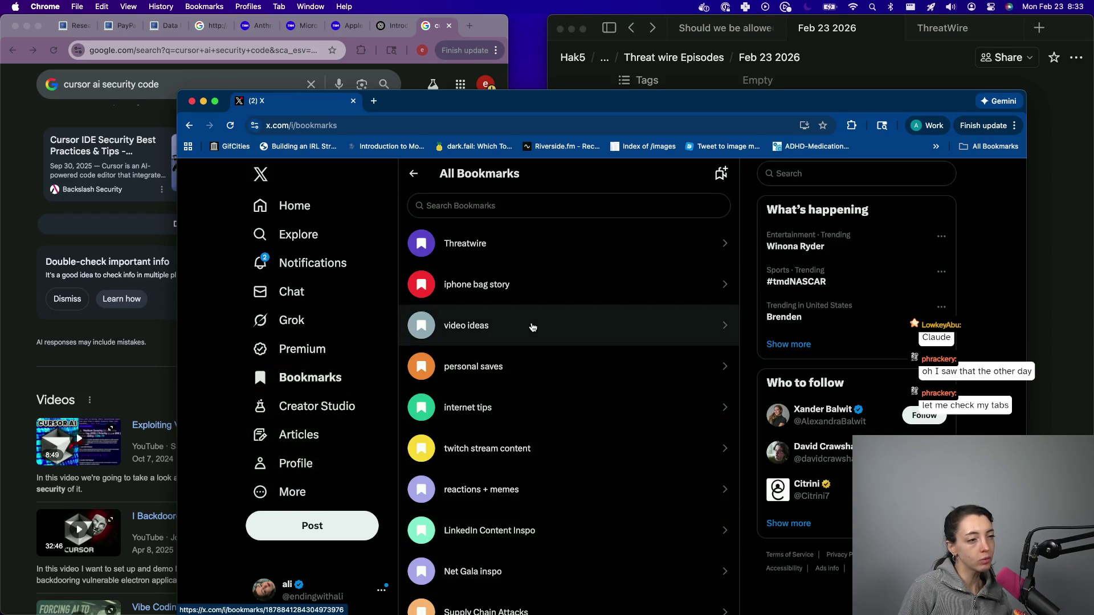
- Scroll the All Bookmarks feed down to the saved post on CISA's cyber division cuts
scroll(506, 395, down, 15)
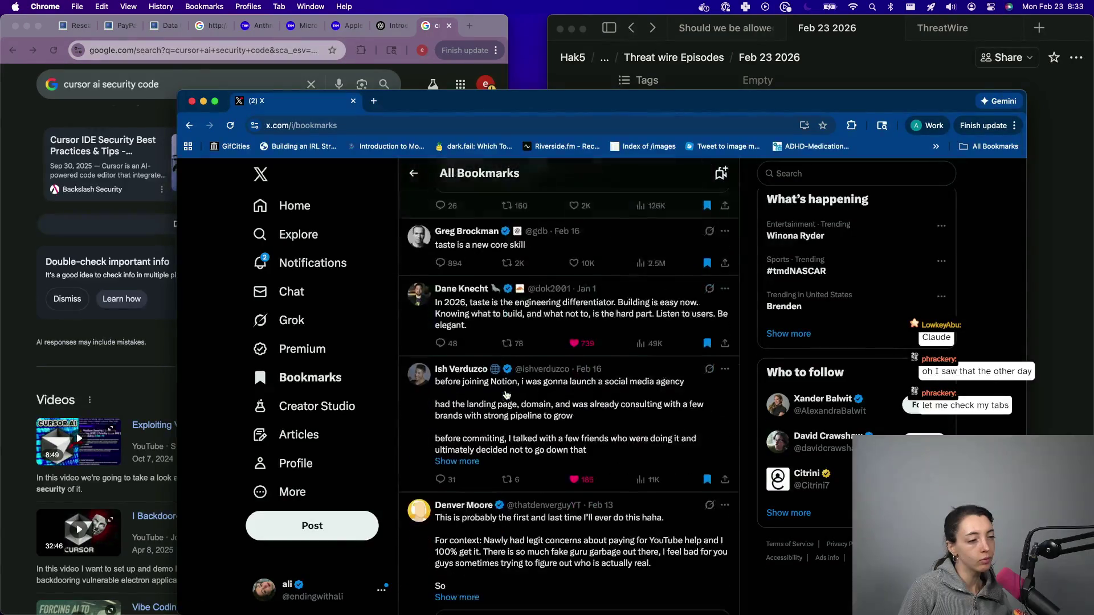
scroll(506, 395, down, 15)
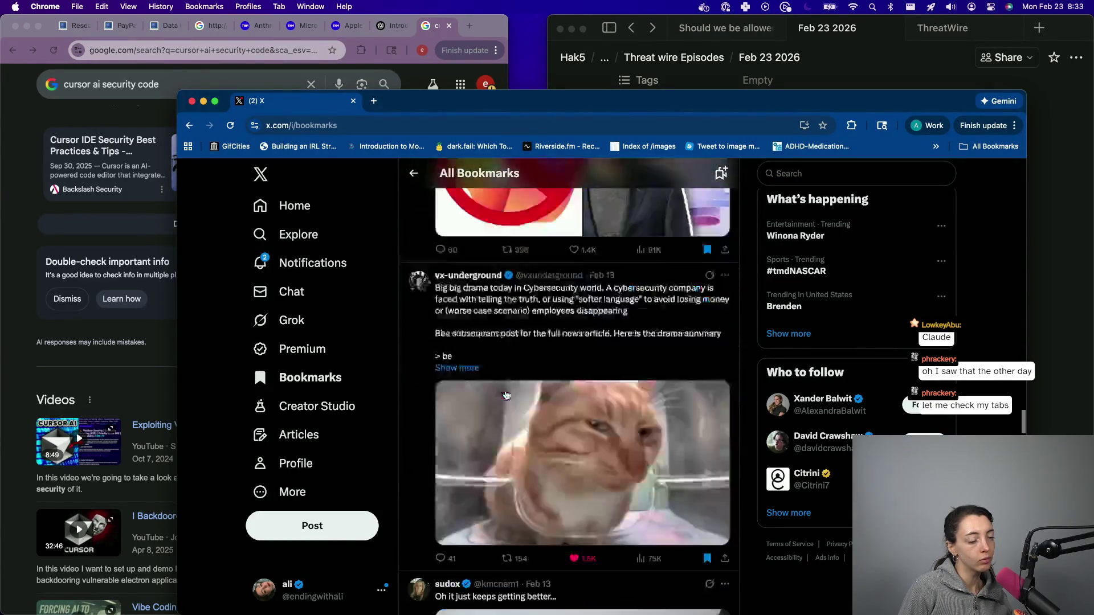
scroll(506, 395, down, 3)
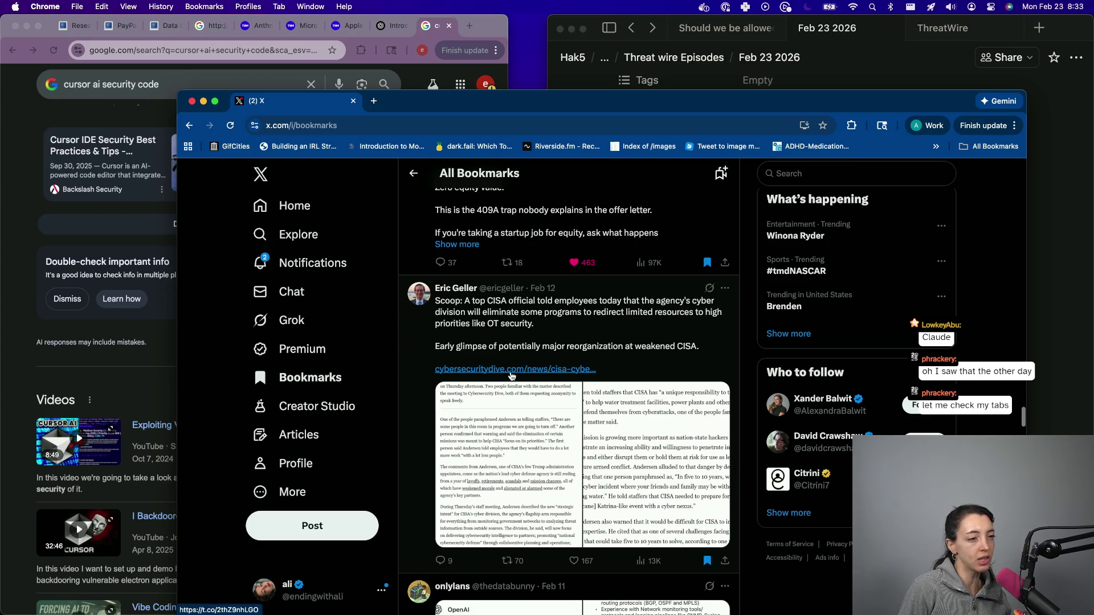
right_click(514, 369)
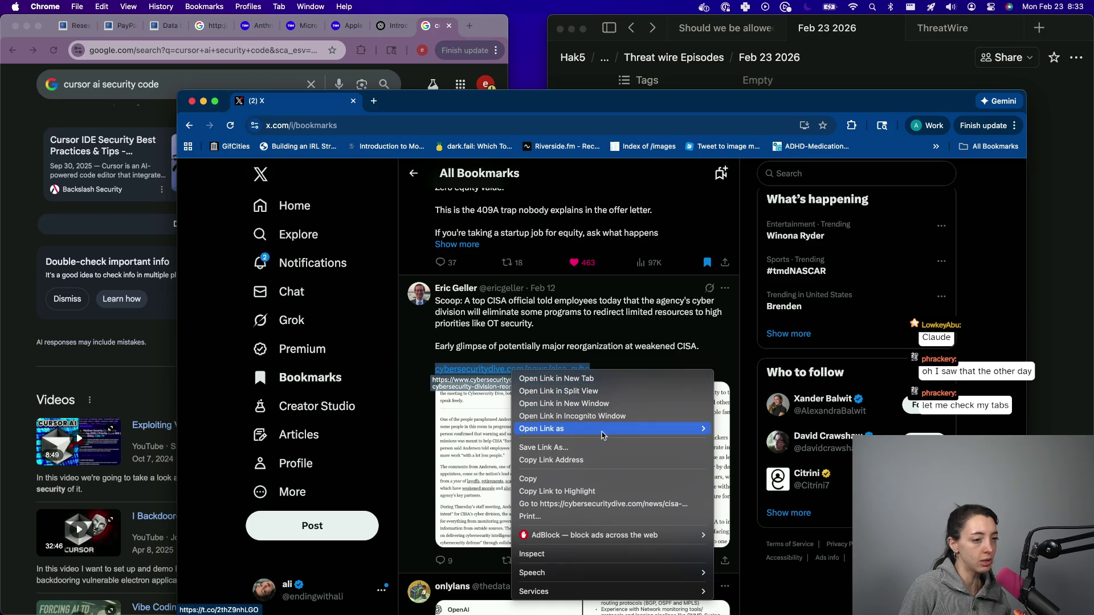
mouse_move(655, 429)
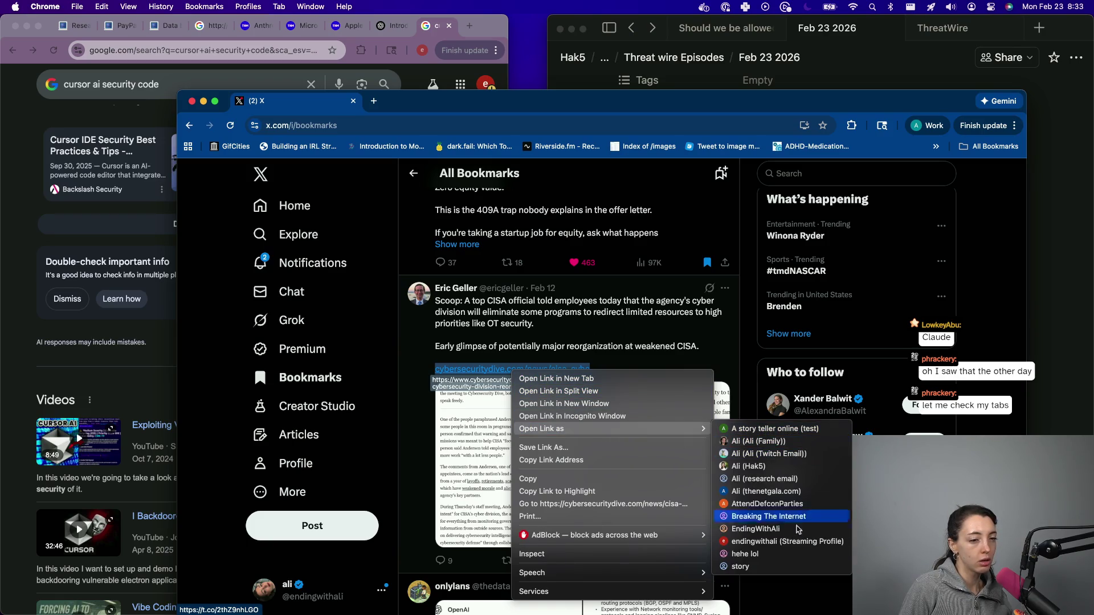
click(787, 541)
click(547, 399)
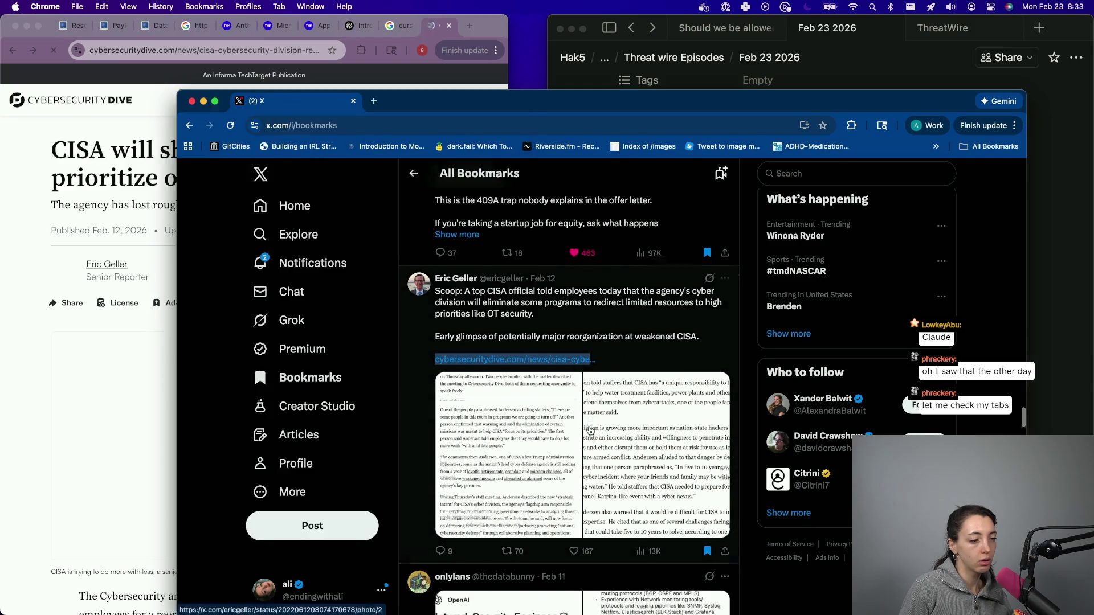
scroll(590, 430, down, 5)
scroll(590, 430, down, 10)
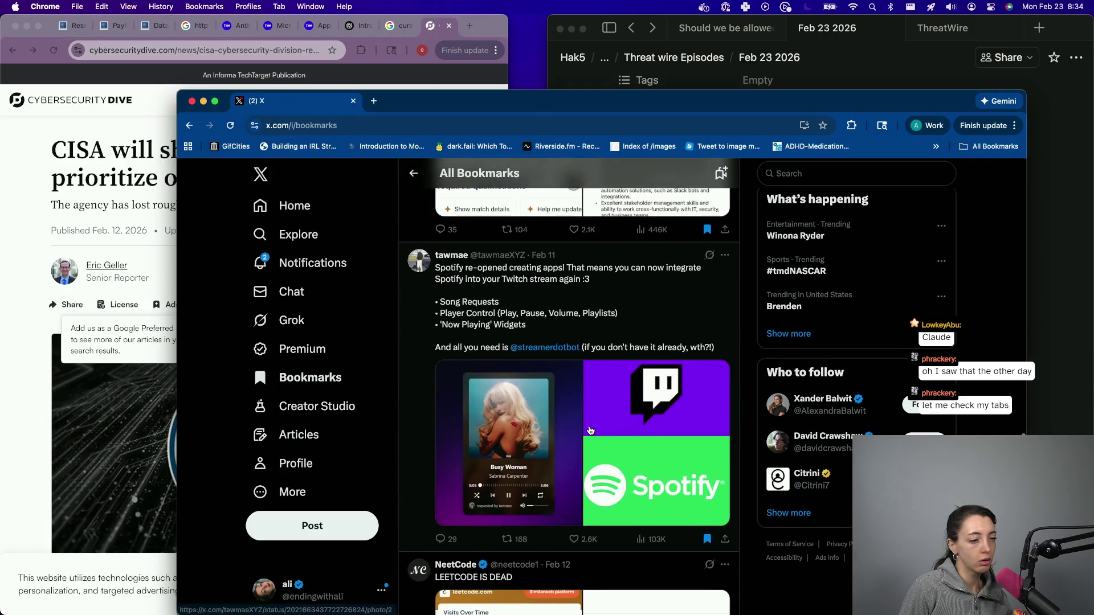
scroll(590, 430, down, 6)
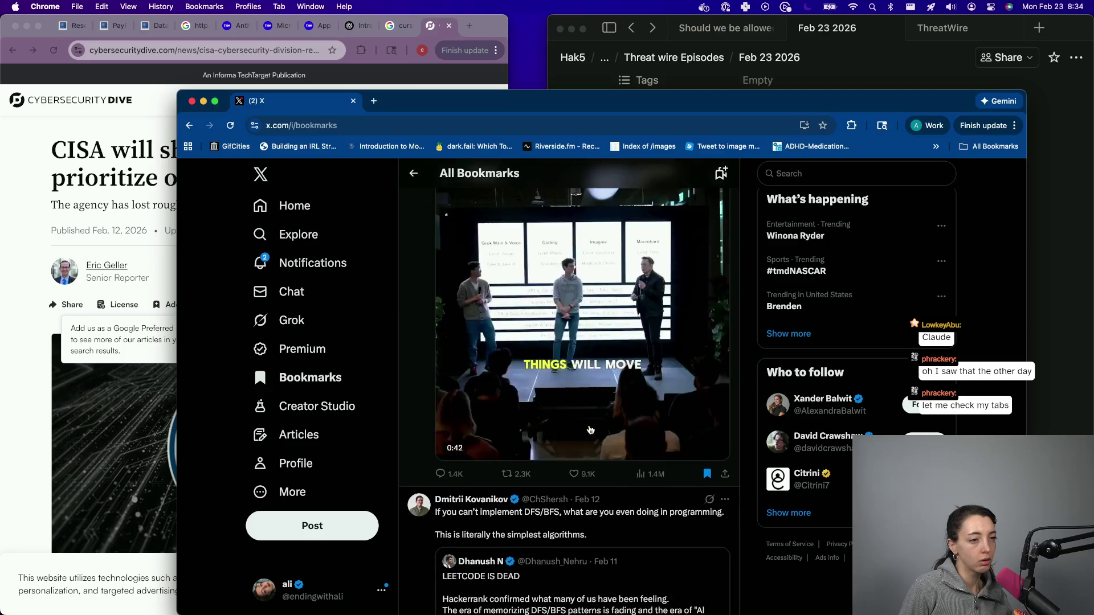
scroll(590, 430, up, 3)
scroll(590, 430, down, 10)
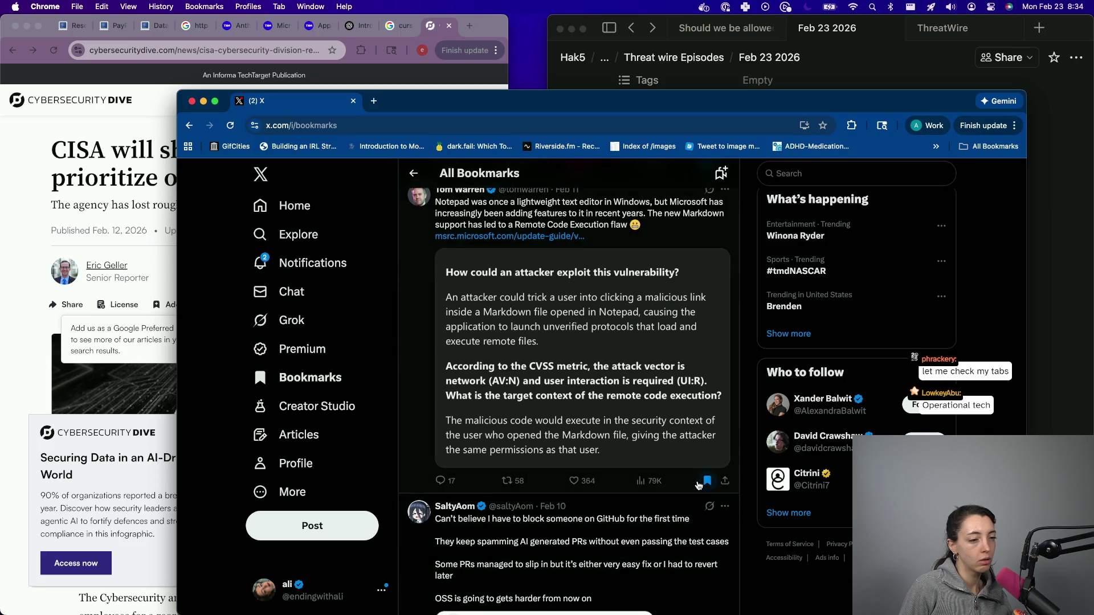
scroll(699, 485, down, 15)
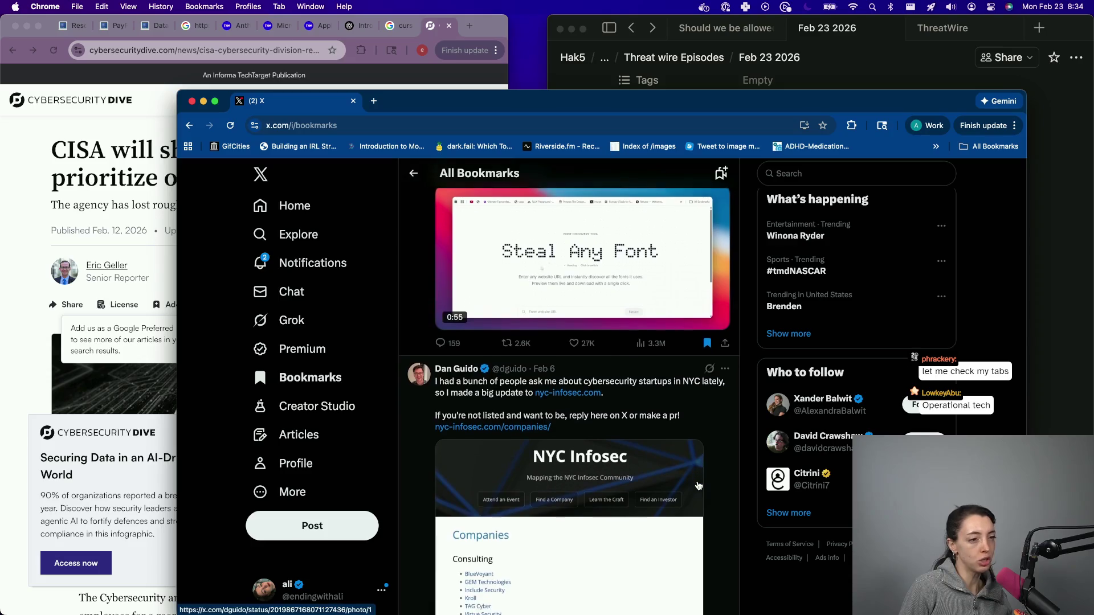
scroll(699, 485, down, 15)
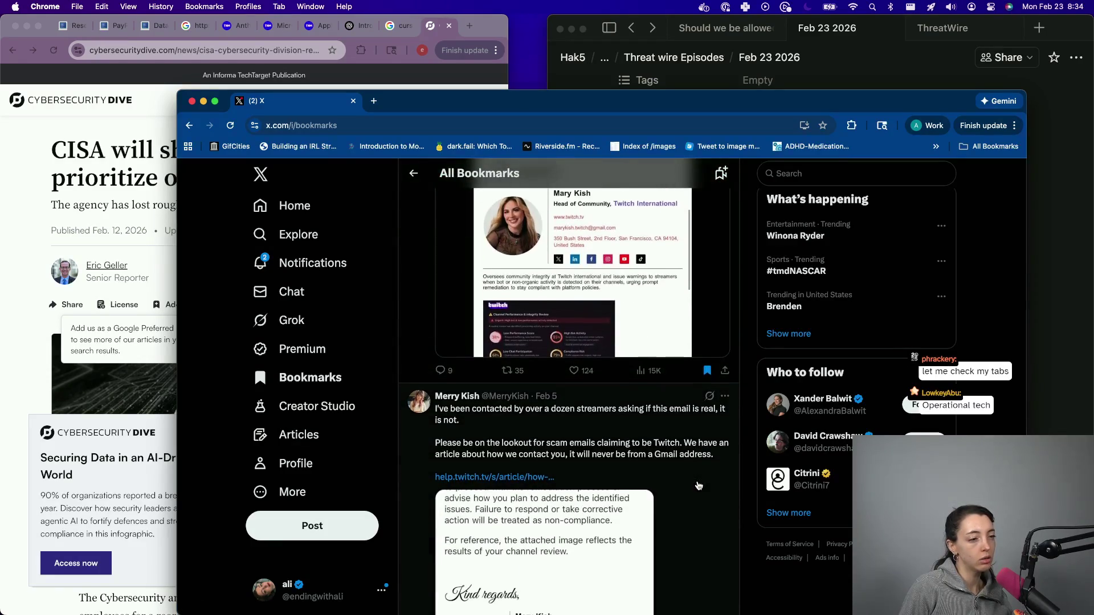
scroll(699, 484, up, 4)
scroll(698, 484, down, 20)
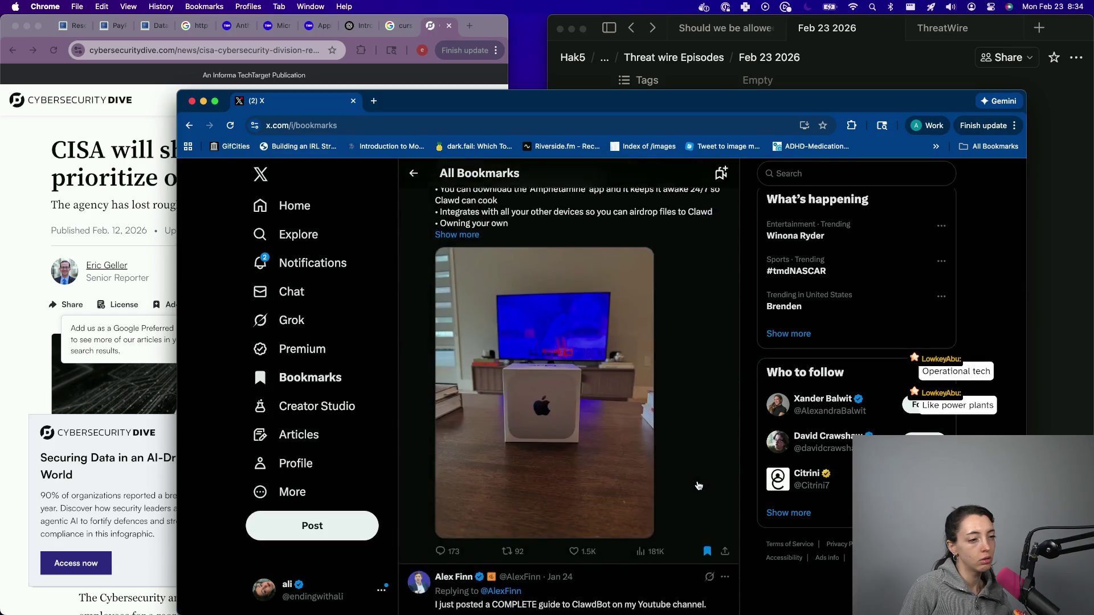
scroll(698, 485, down, 12)
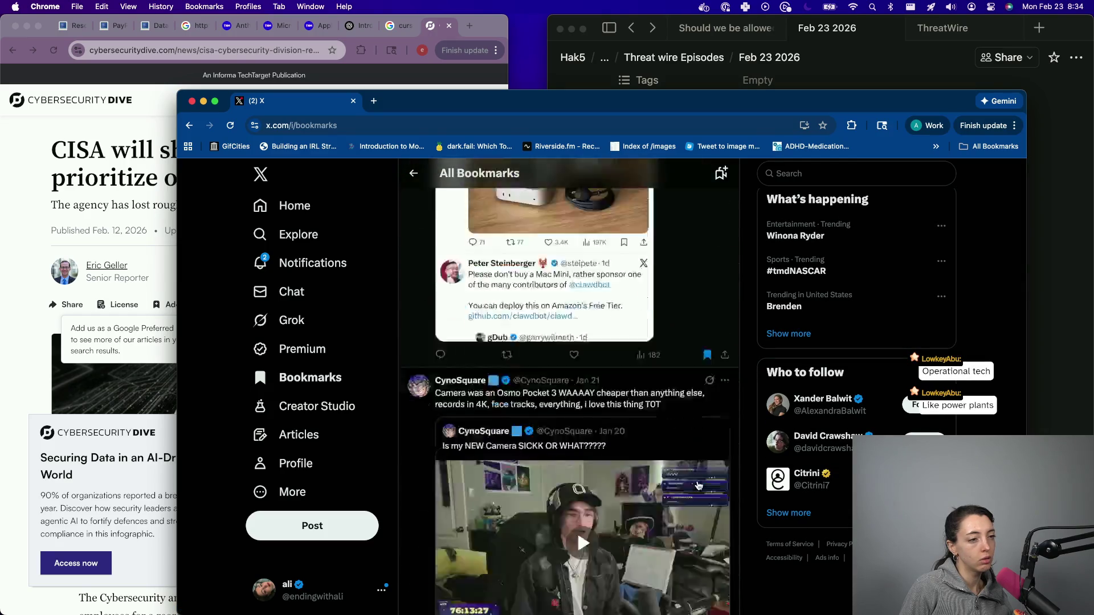
scroll(698, 484, up, 4)
scroll(698, 485, down, 1)
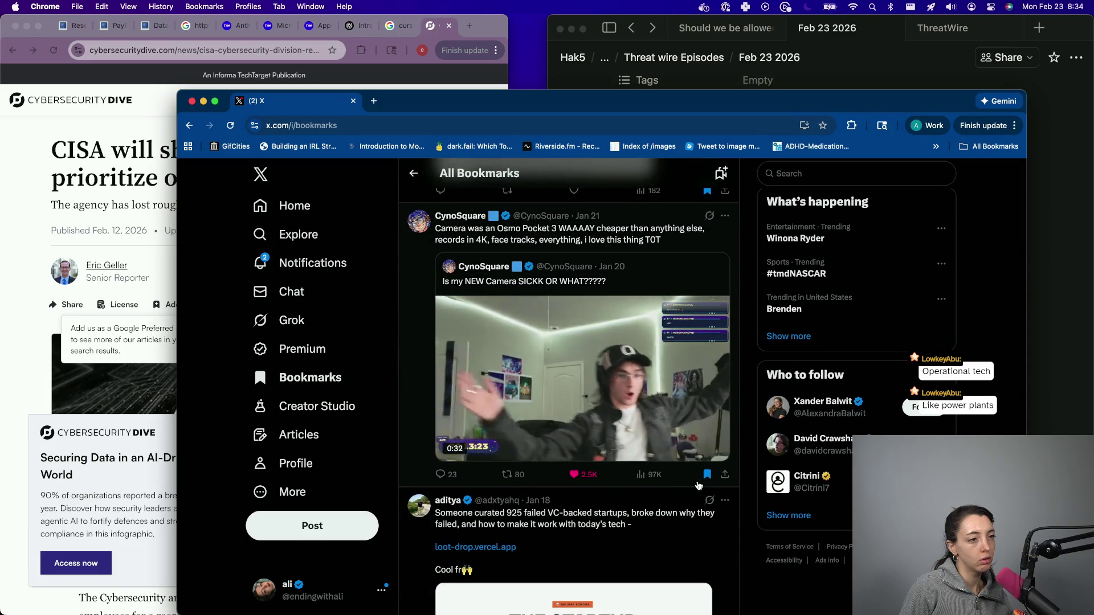
scroll(698, 485, down, 1)
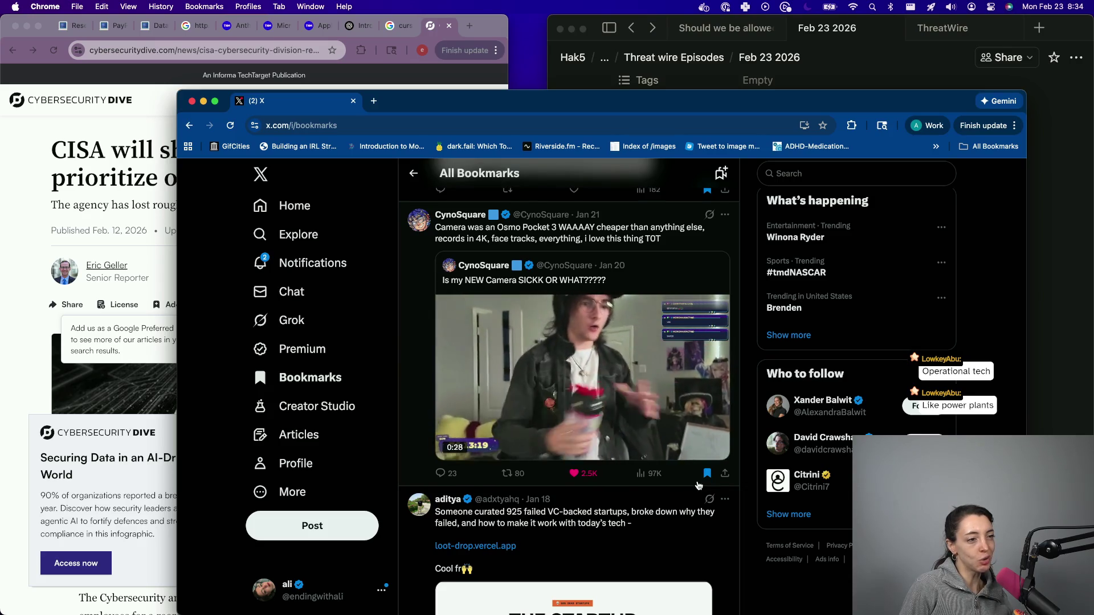
scroll(698, 485, down, 10)
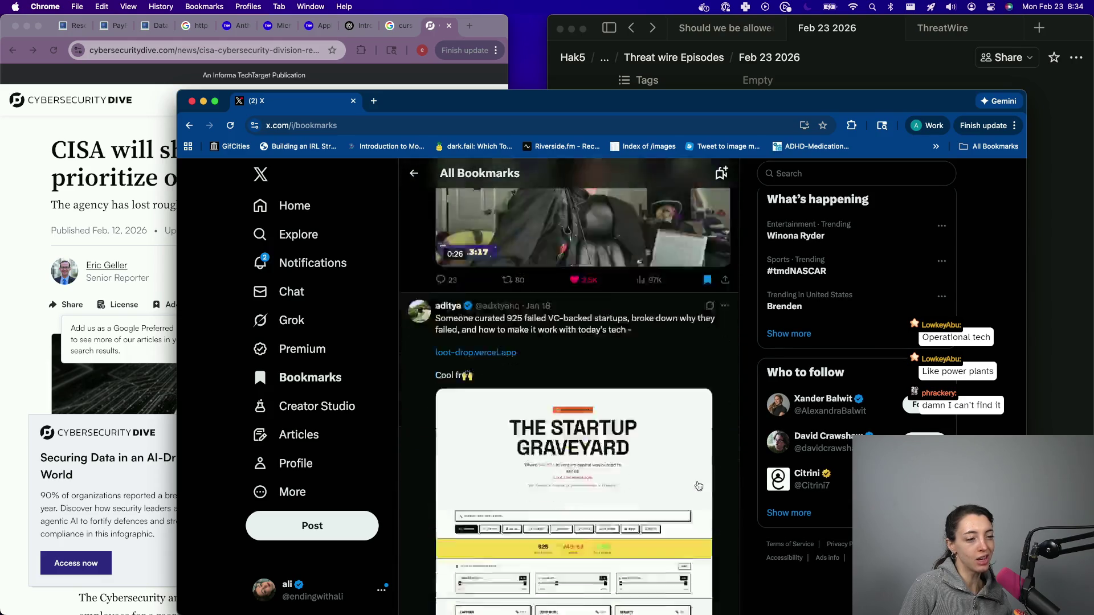
scroll(599, 414, up, 10)
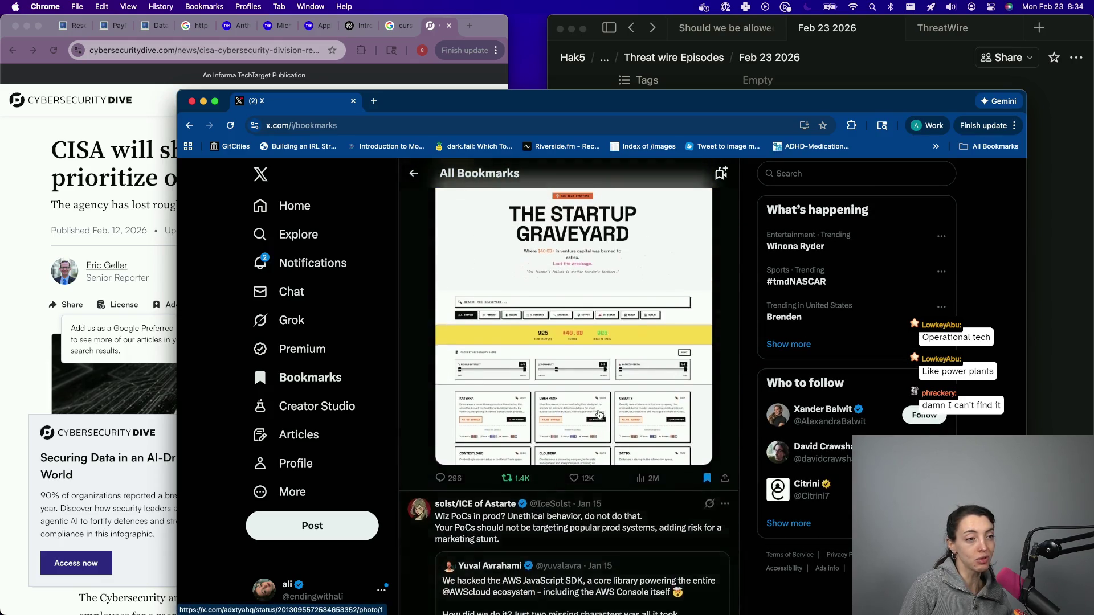
scroll(599, 414, up, 1)
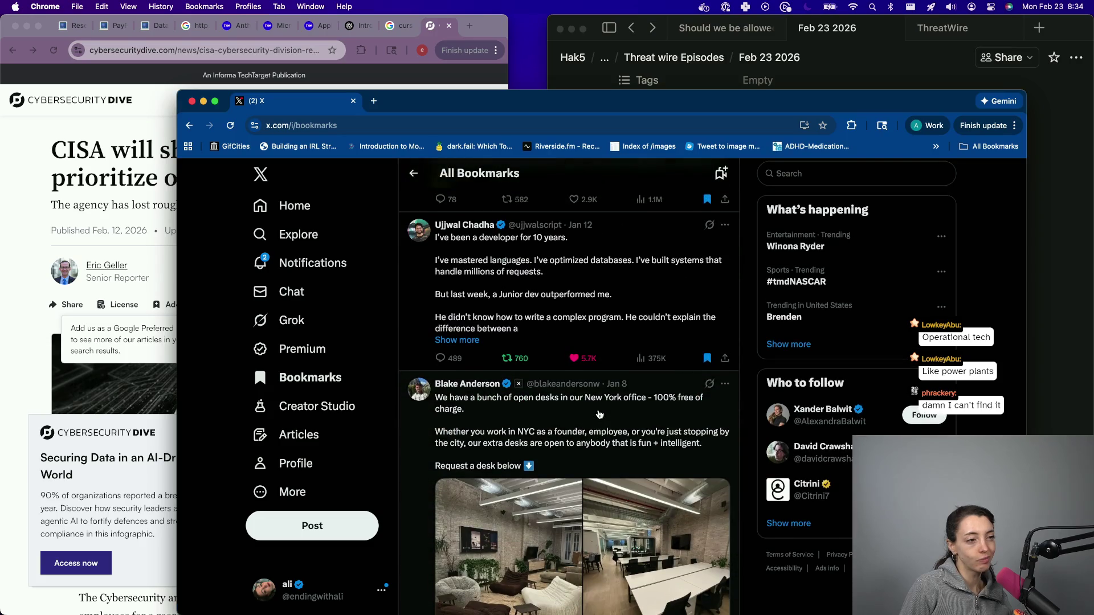
scroll(570, 352, down, 10)
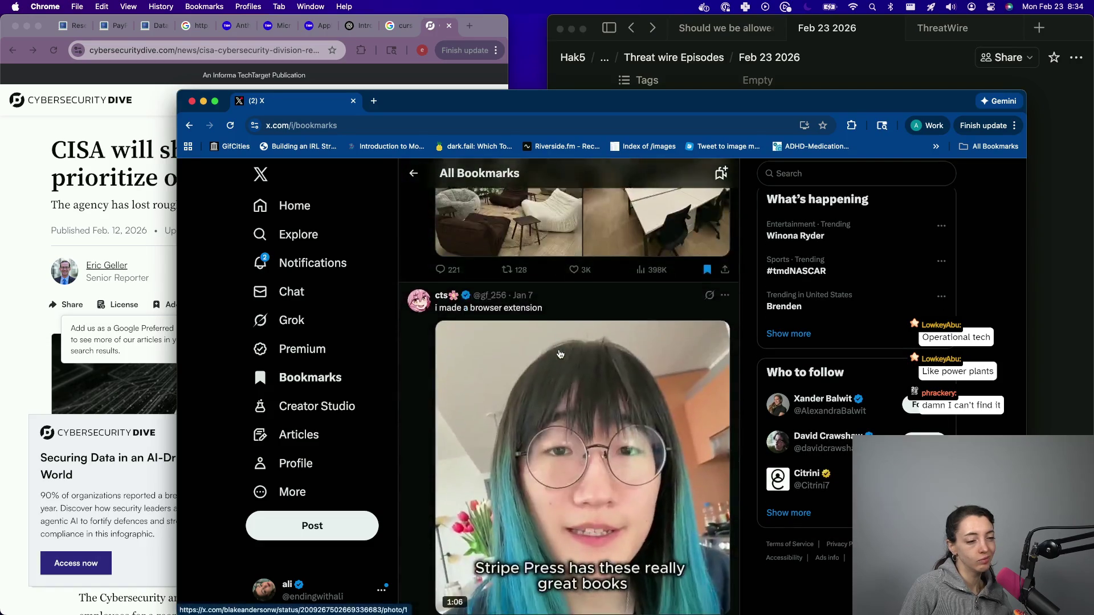
scroll(560, 353, down, 5)
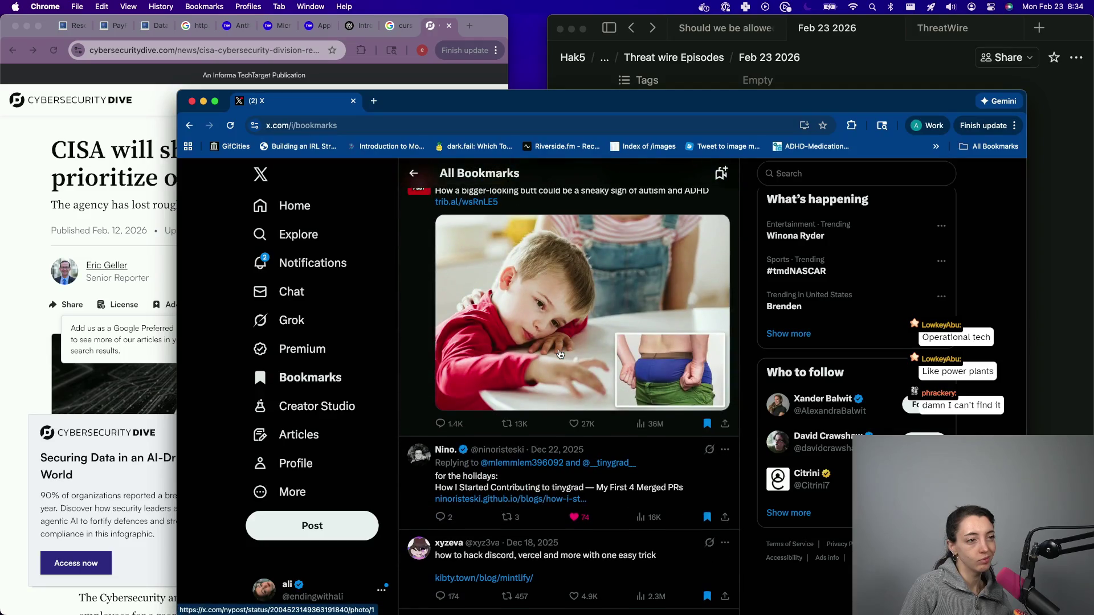
scroll(560, 354, up, 1)
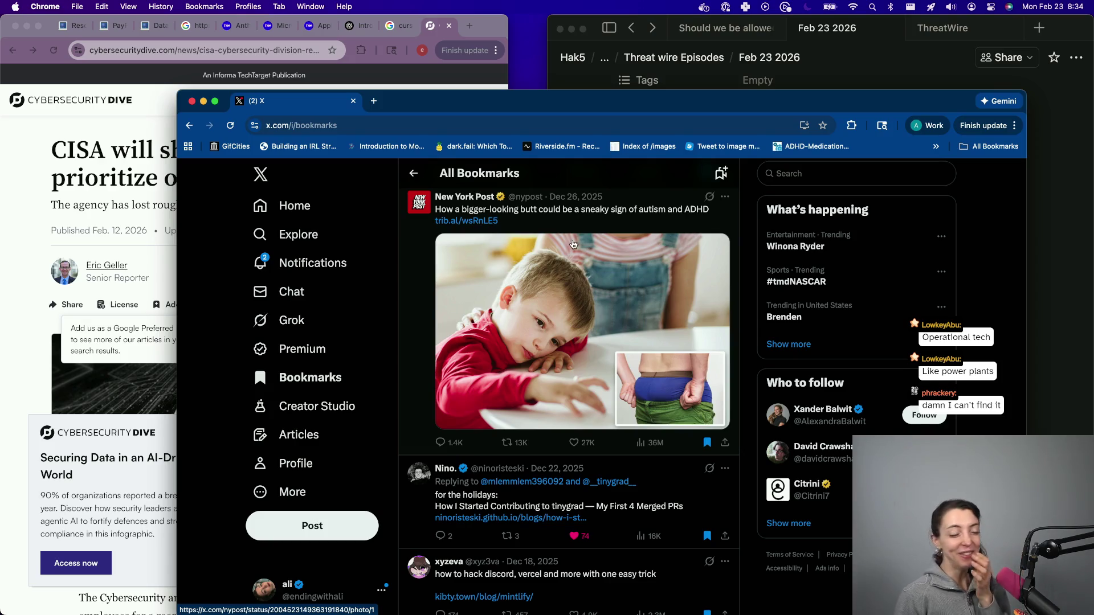
scroll(573, 244, down, 4)
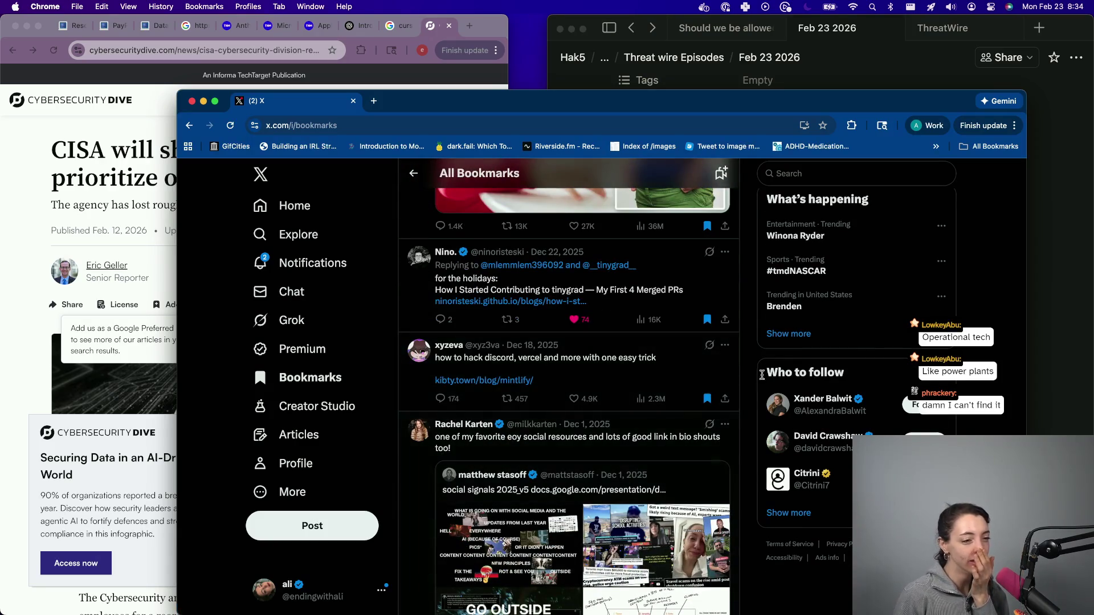
scroll(595, 477, down, 2)
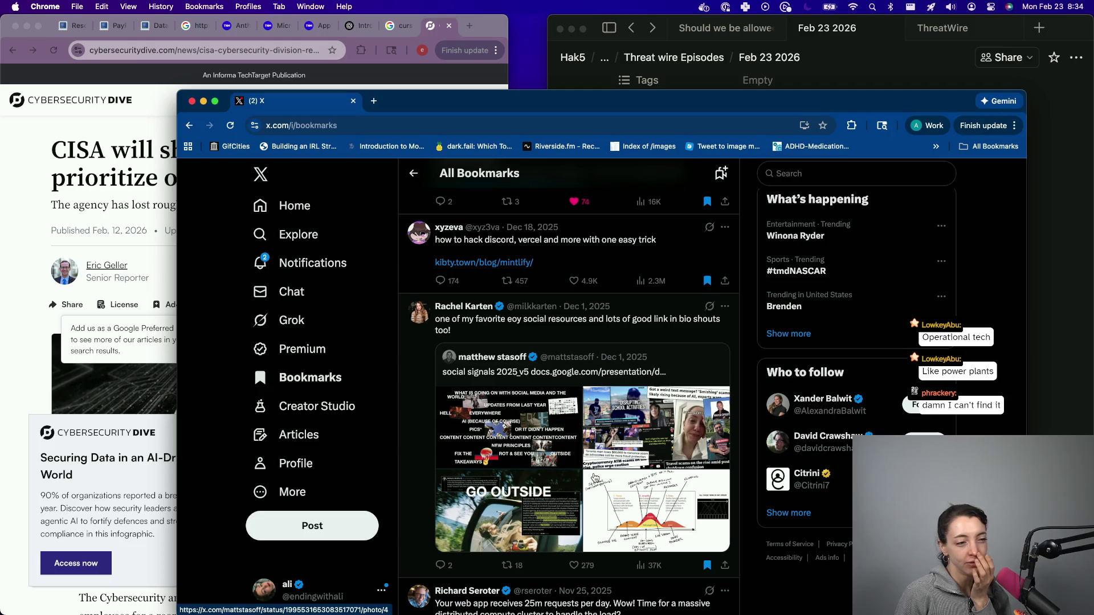
scroll(594, 477, down, 6)
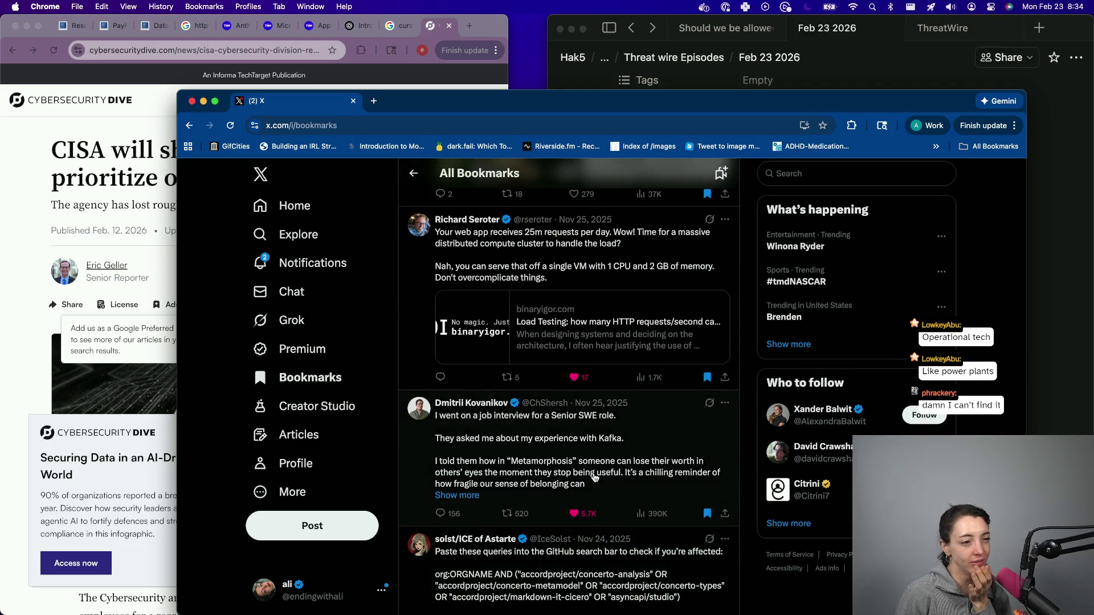
scroll(595, 477, down, 5)
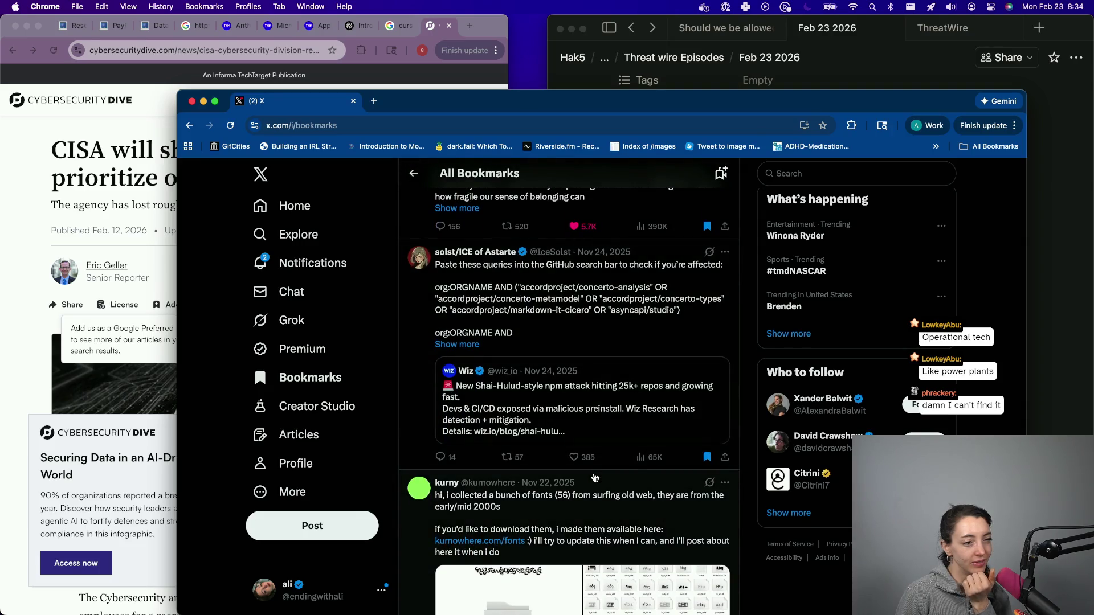
scroll(595, 477, down, 1)
scroll(595, 477, down, 8)
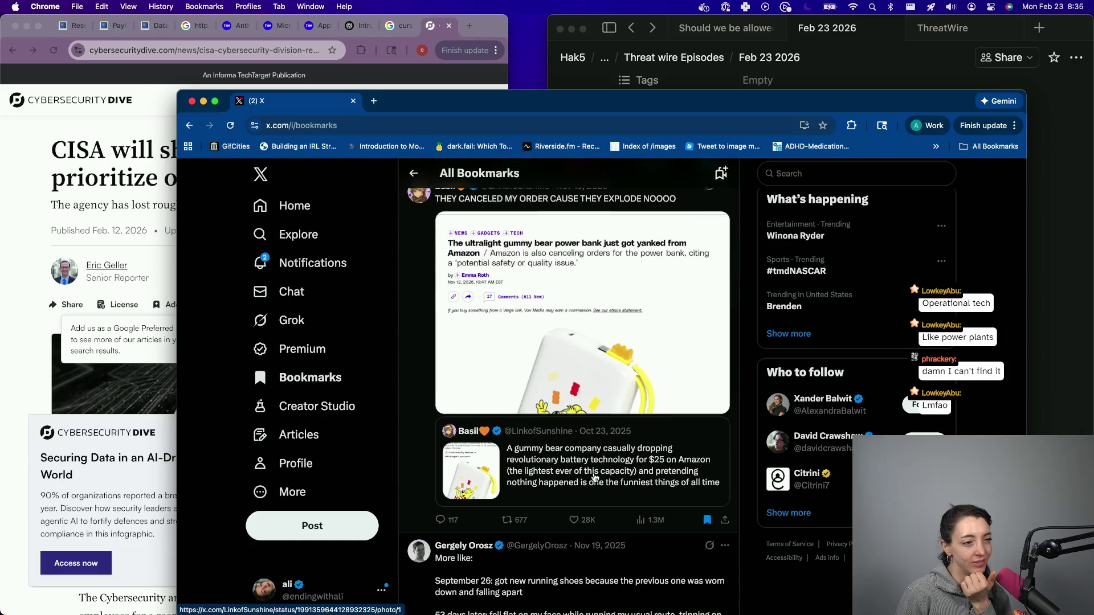
scroll(595, 477, down, 1)
scroll(594, 477, down, 2)
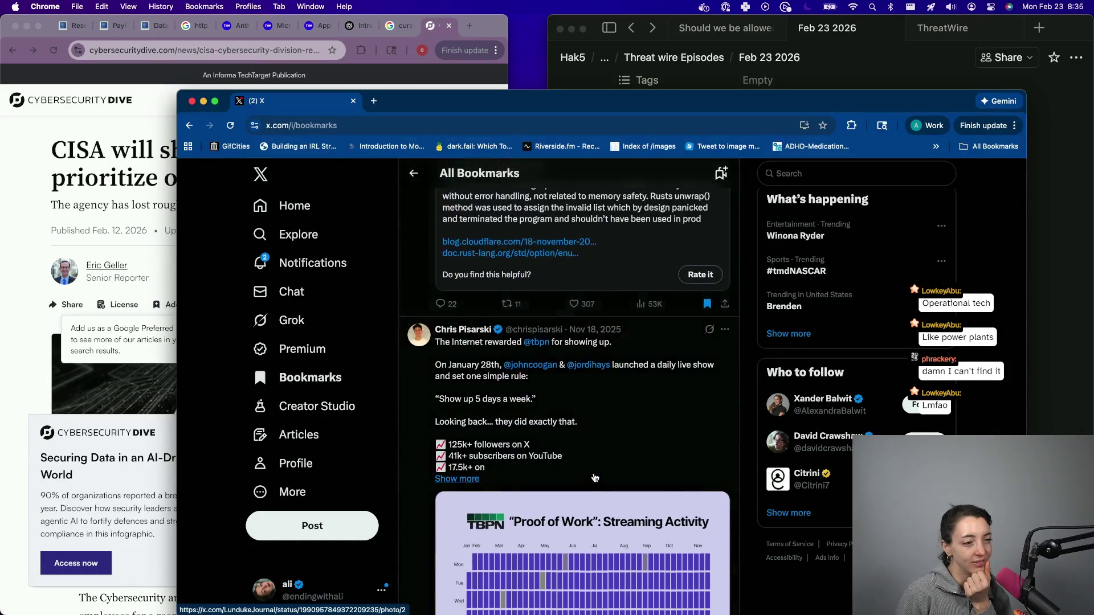
scroll(594, 477, down, 3)
scroll(595, 478, down, 8)
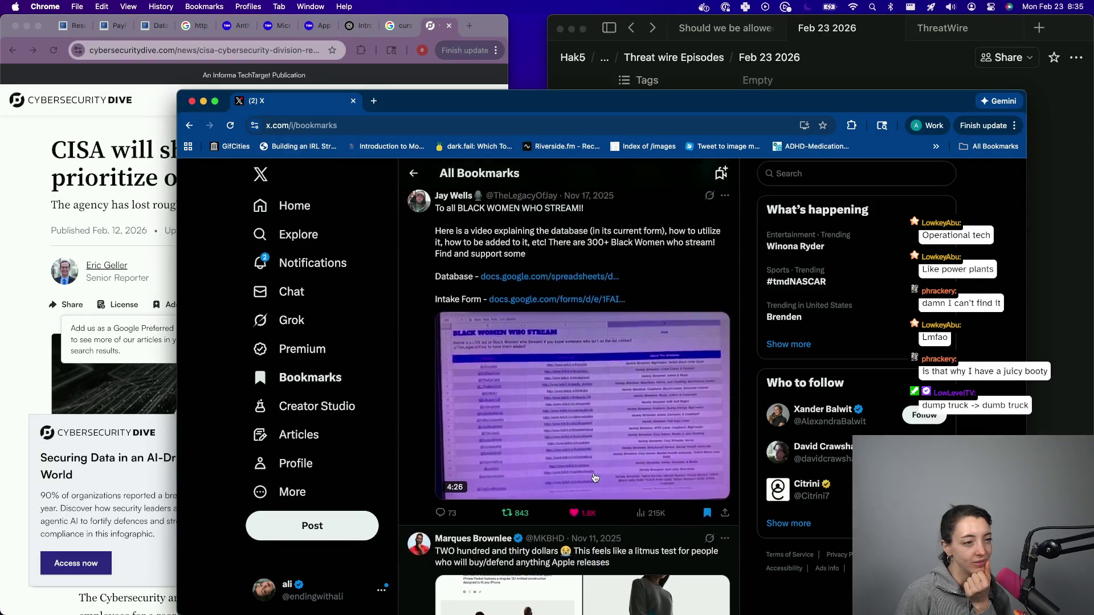
scroll(594, 482, down, 14)
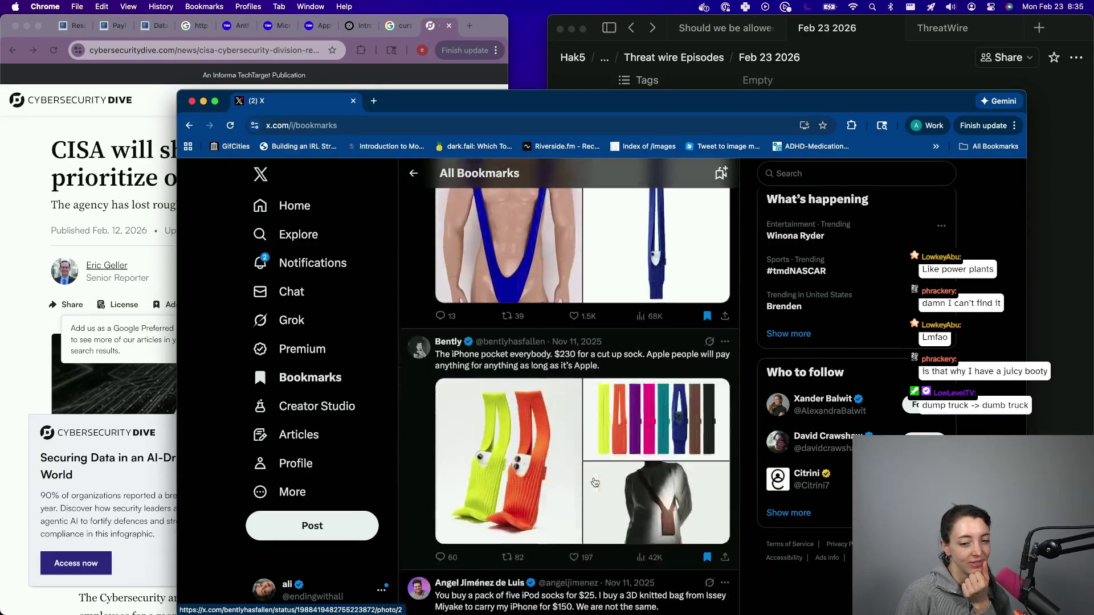
scroll(595, 482, down, 10)
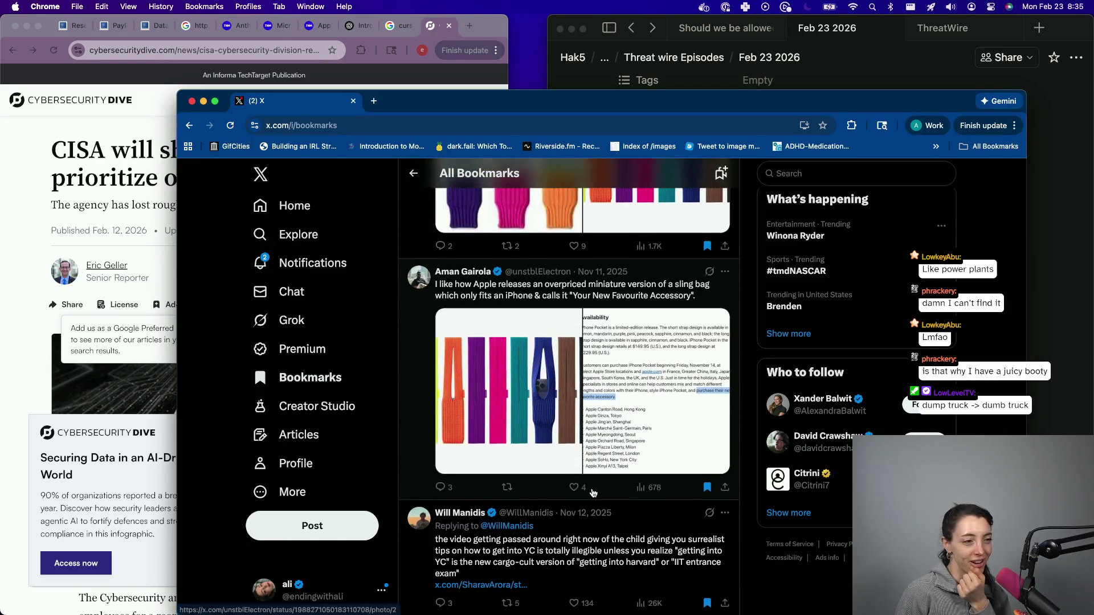
scroll(593, 493, down, 4)
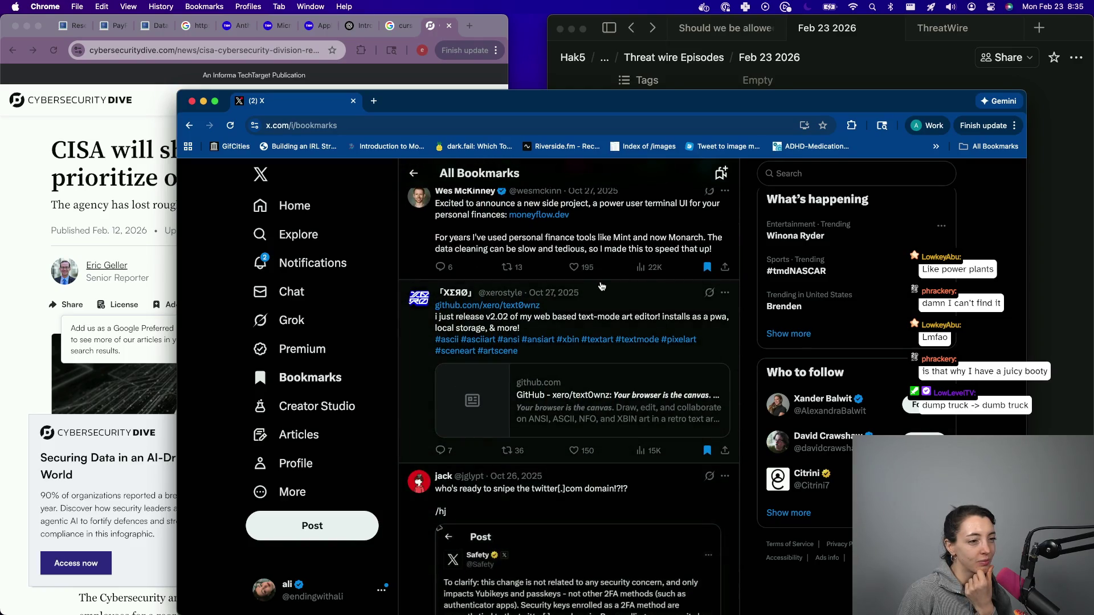
scroll(520, 443, down, 1)
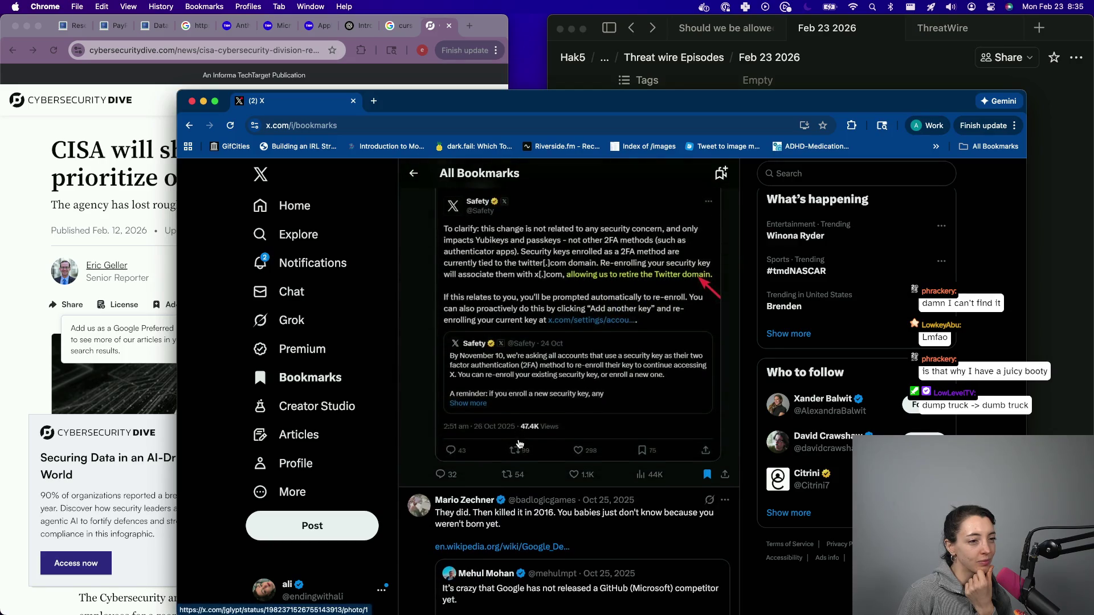
scroll(520, 443, down, 6)
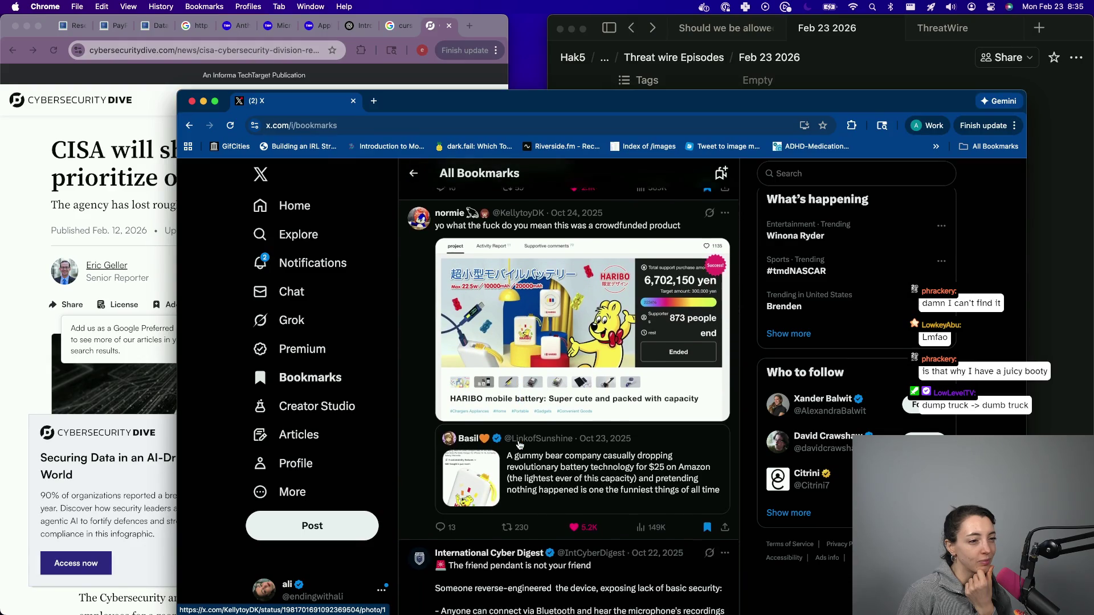
scroll(519, 445, down, 10)
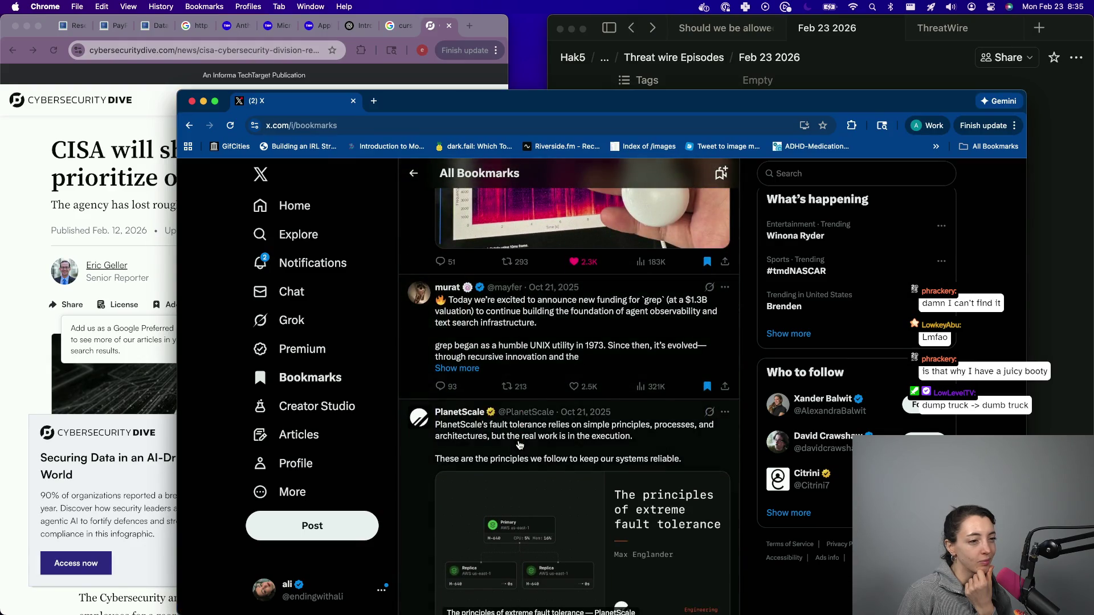
scroll(519, 445, down, 8)
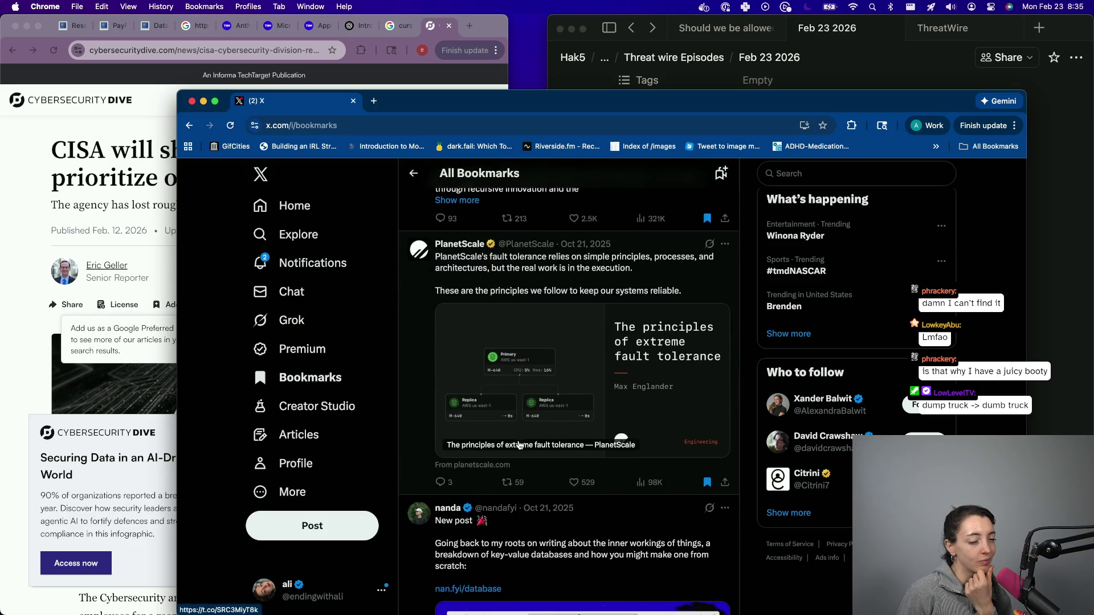
scroll(519, 445, down, 5)
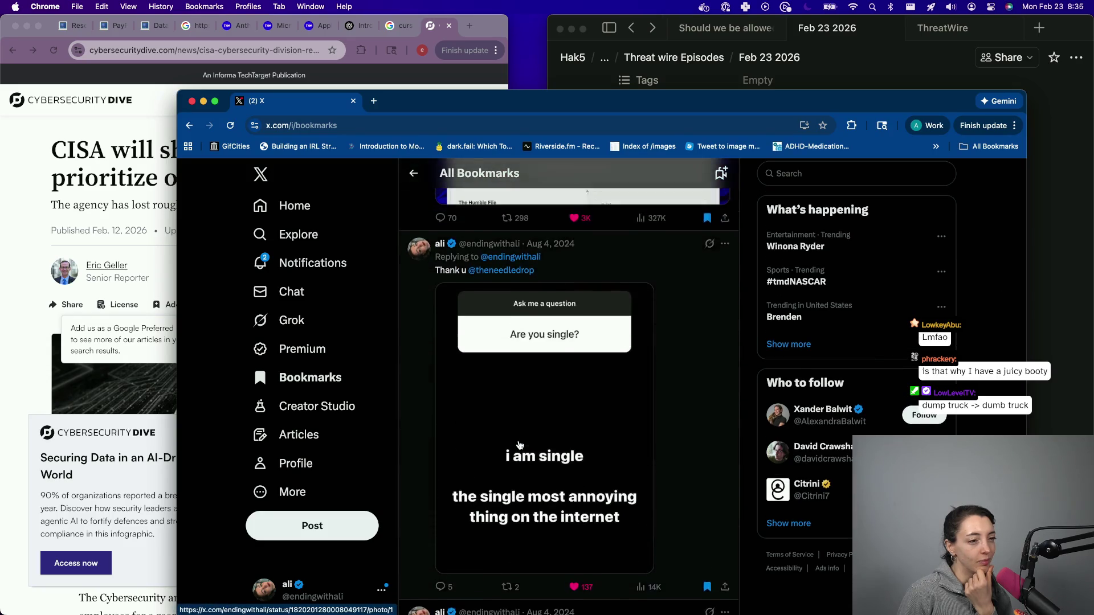
scroll(519, 444, up, 2)
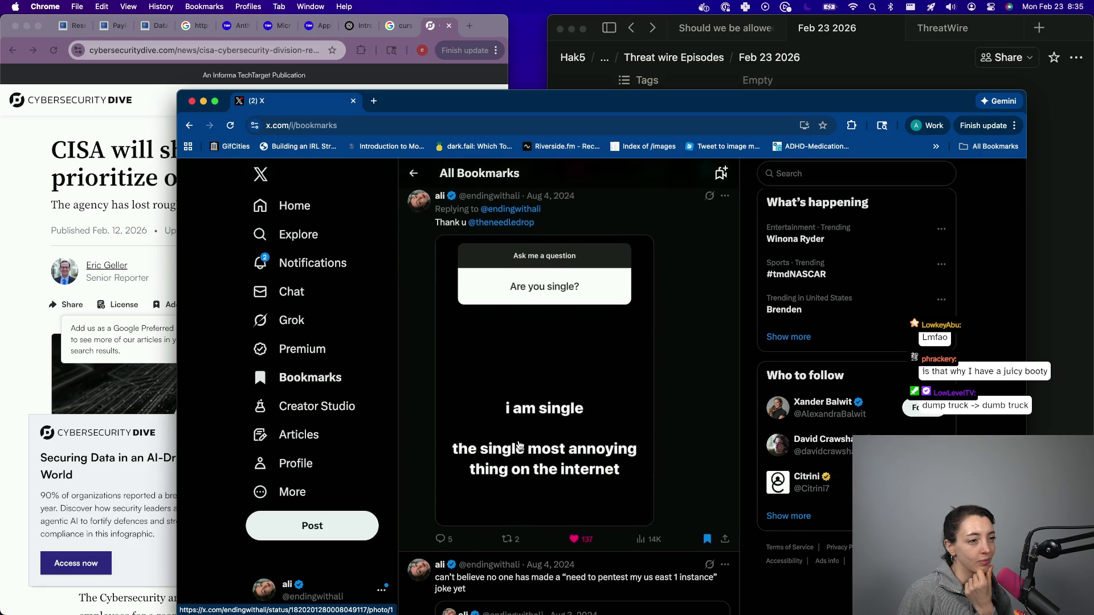
scroll(519, 445, down, 4)
scroll(519, 444, down, 3)
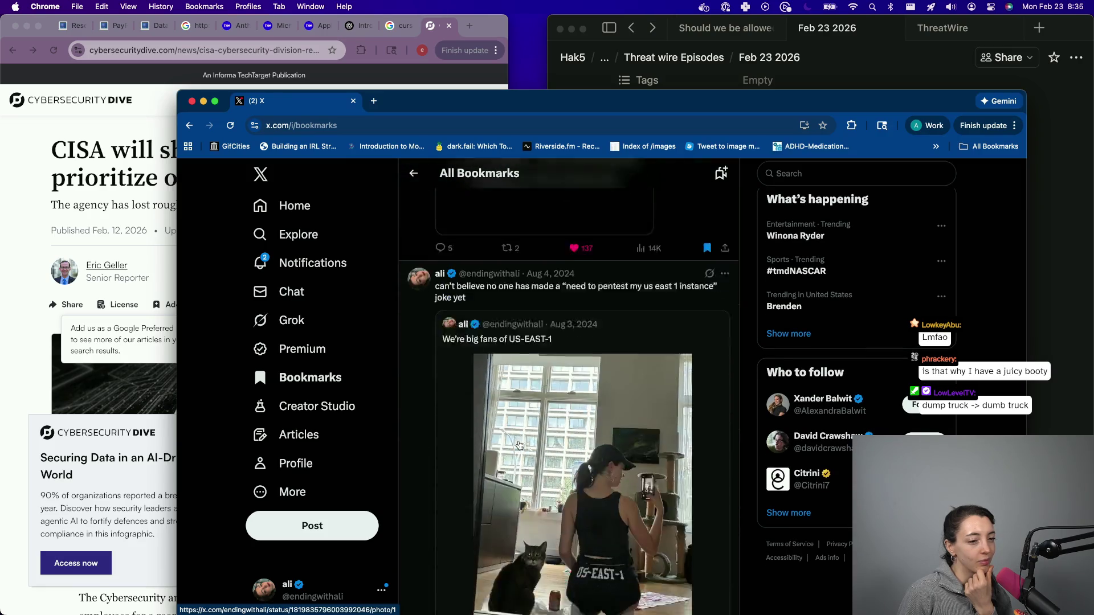
scroll(519, 444, down, 7)
scroll(519, 445, up, 1)
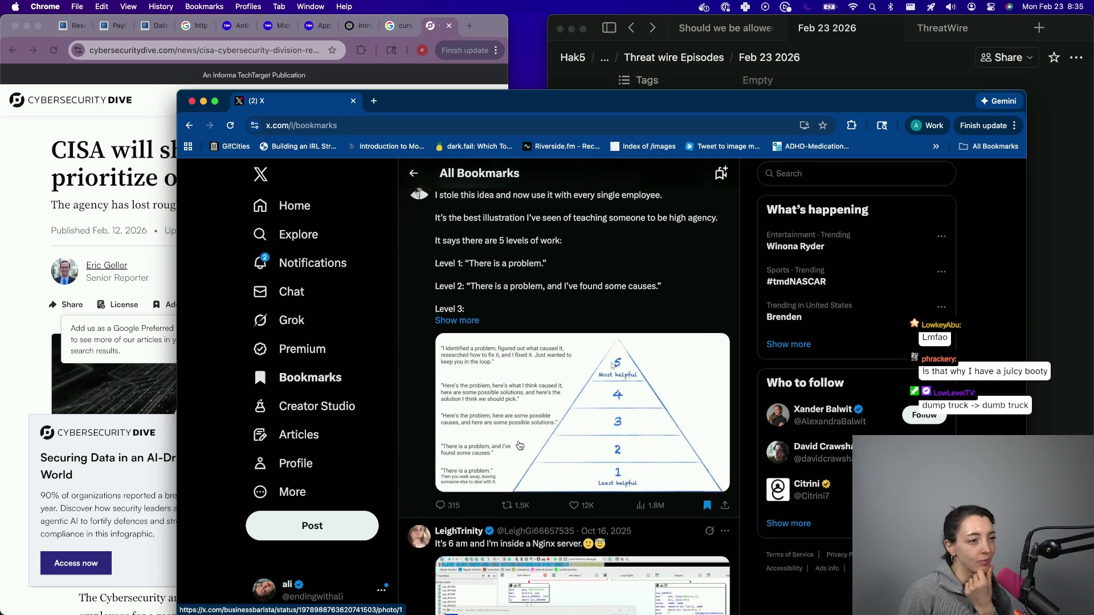
scroll(519, 445, down, 3)
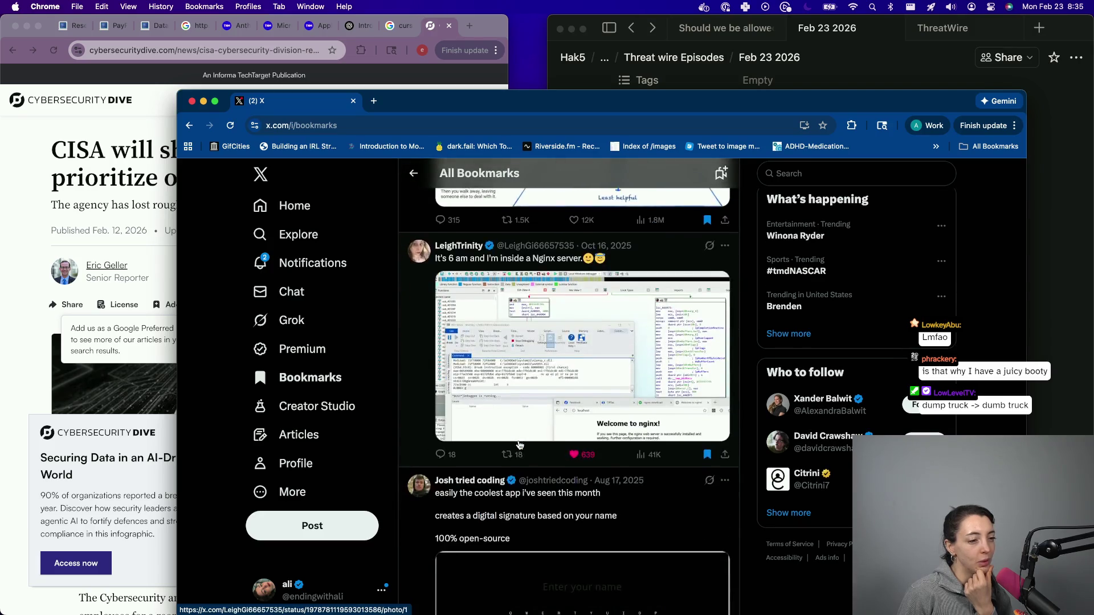
scroll(518, 445, down, 12)
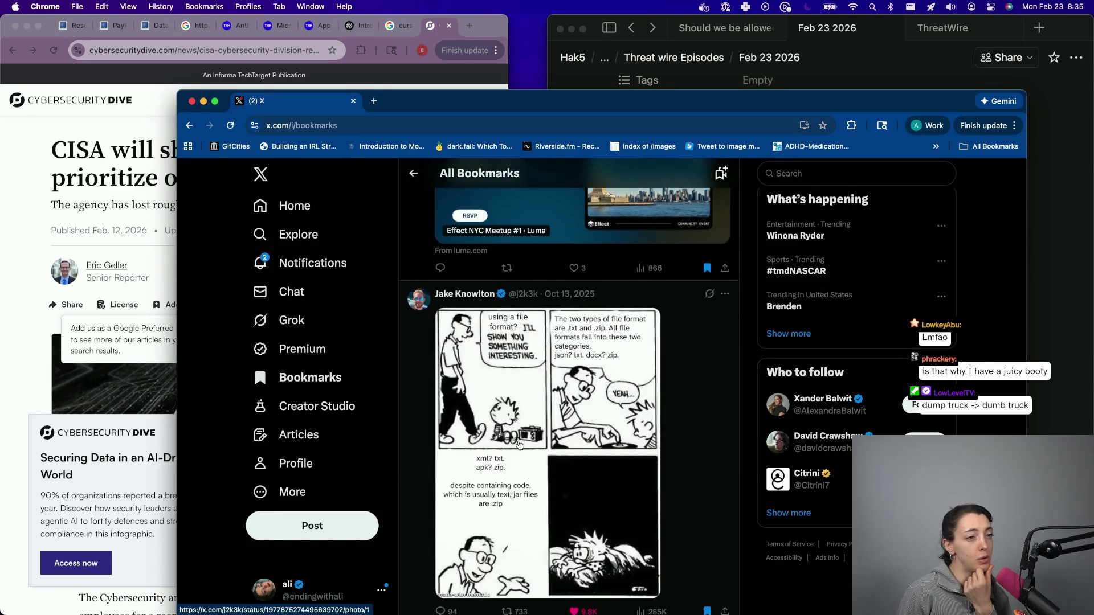
scroll(519, 445, up, 2)
scroll(519, 444, down, 7)
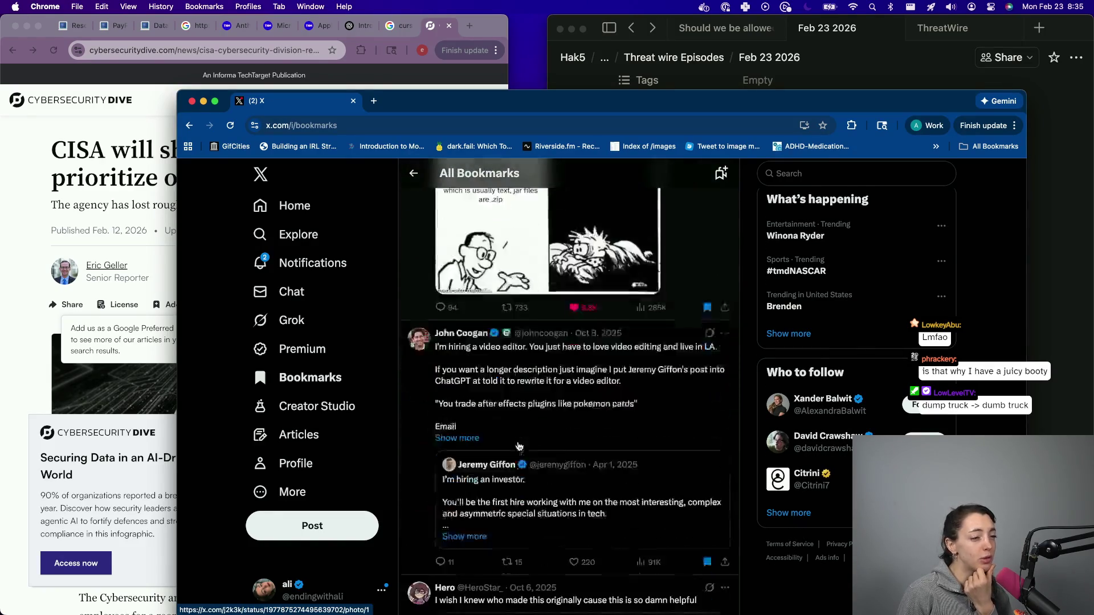
scroll(518, 444, down, 3)
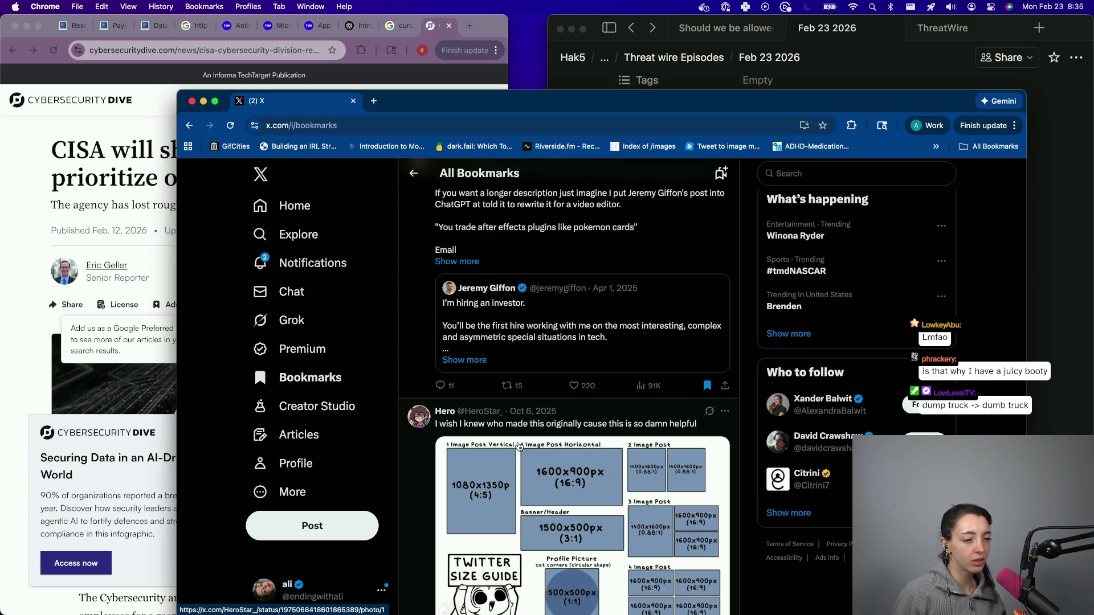
scroll(519, 445, down, 9)
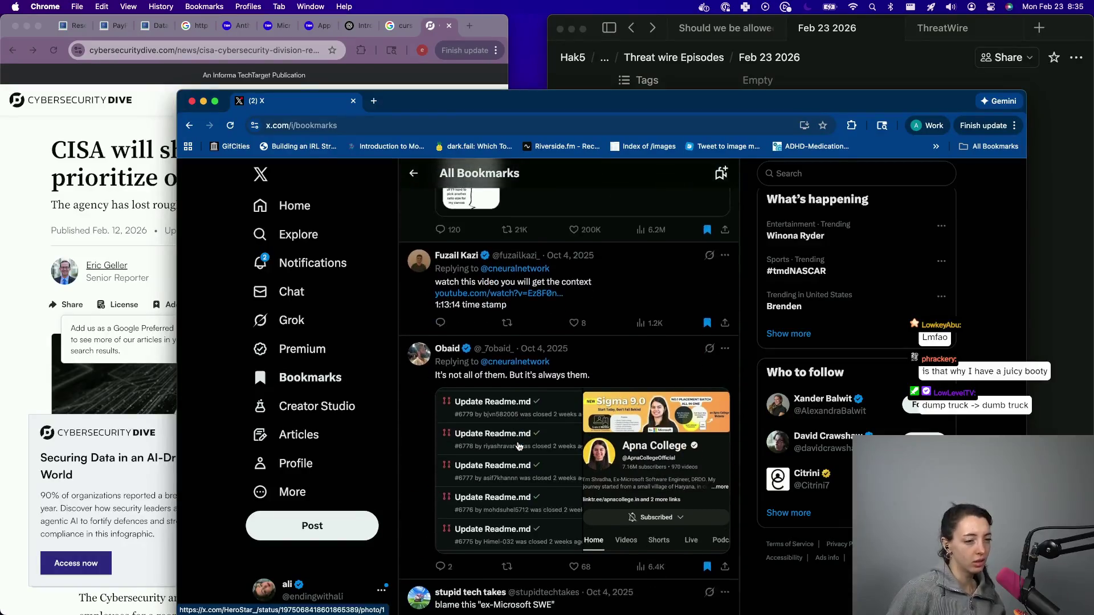
scroll(519, 445, down, 15)
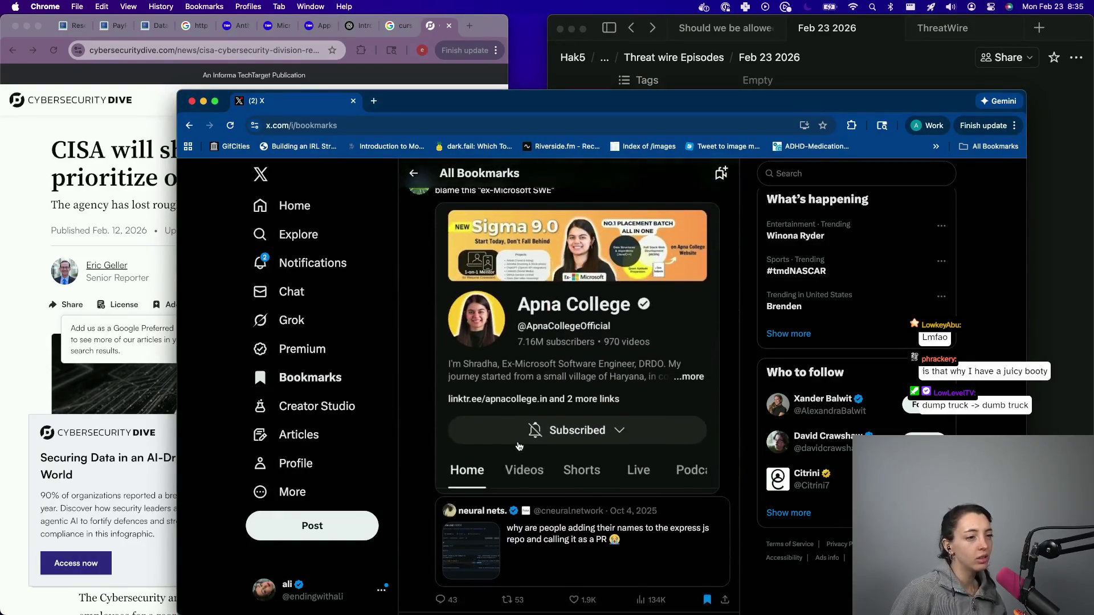
scroll(519, 446, down, 4)
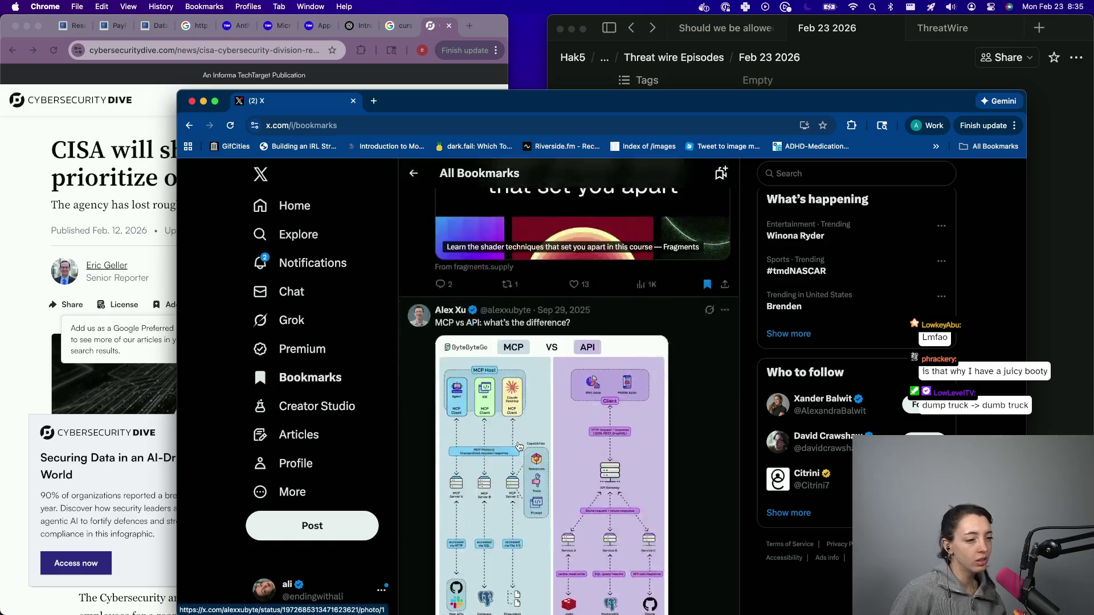
scroll(519, 443, down, 5)
scroll(519, 442, down, 6)
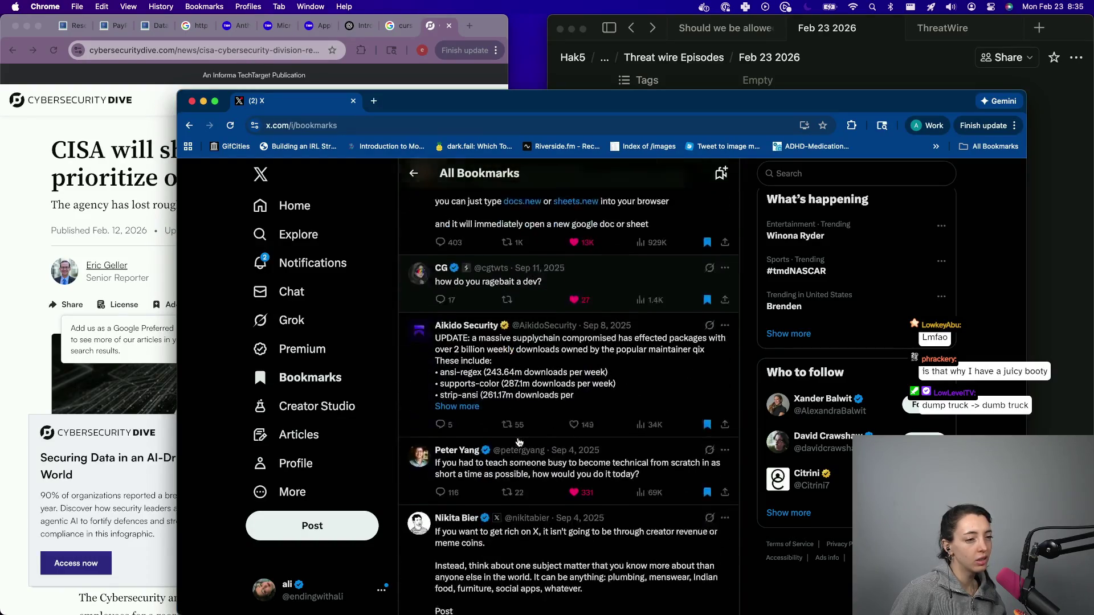
scroll(519, 442, up, 1)
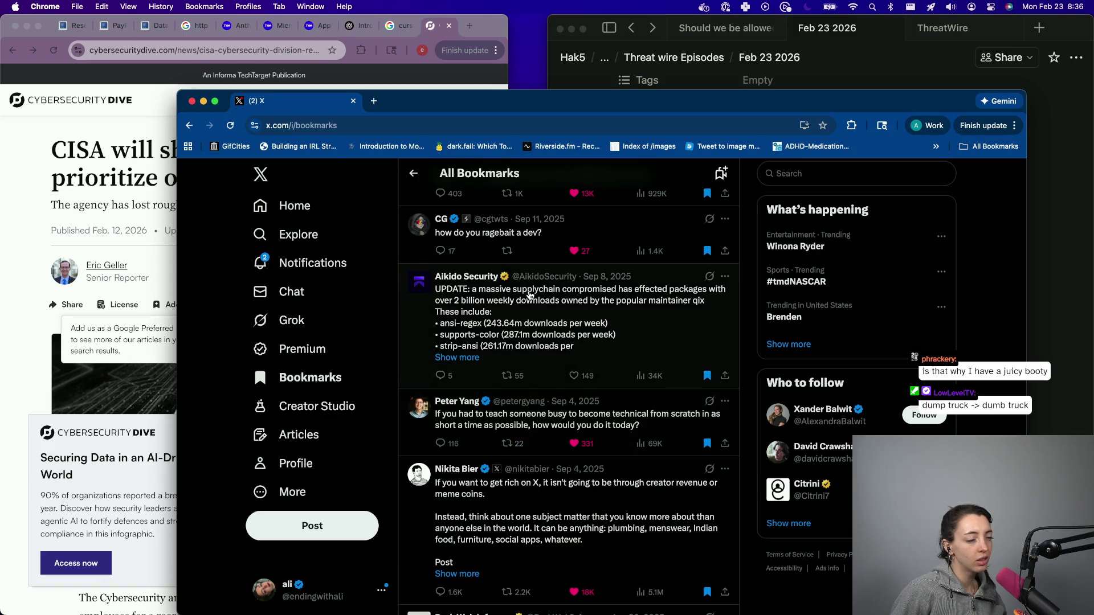
scroll(530, 295, down, 1)
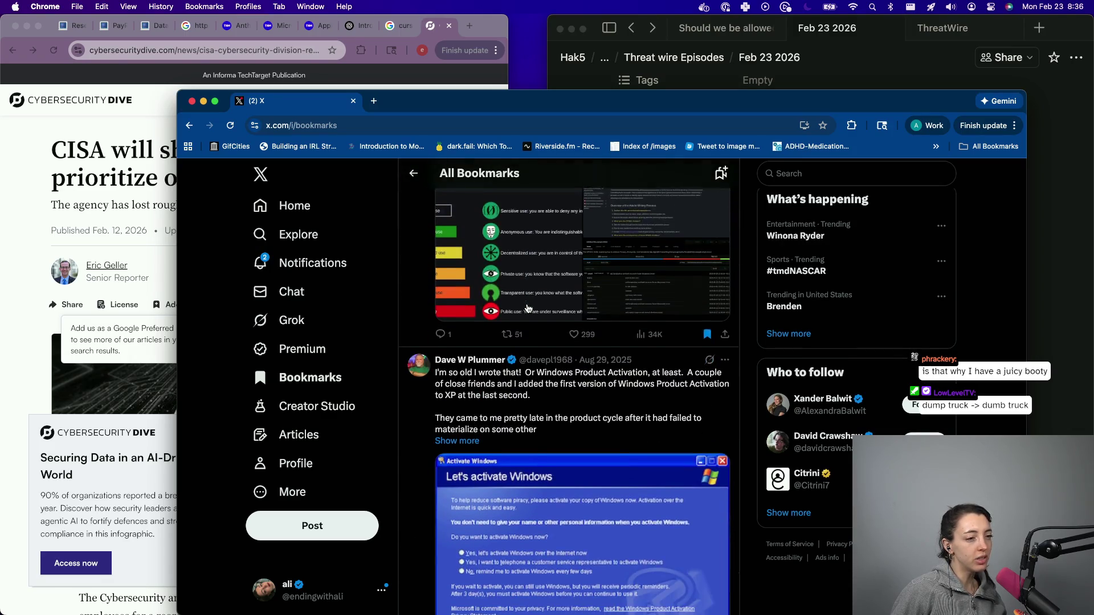
scroll(527, 308, down, 15)
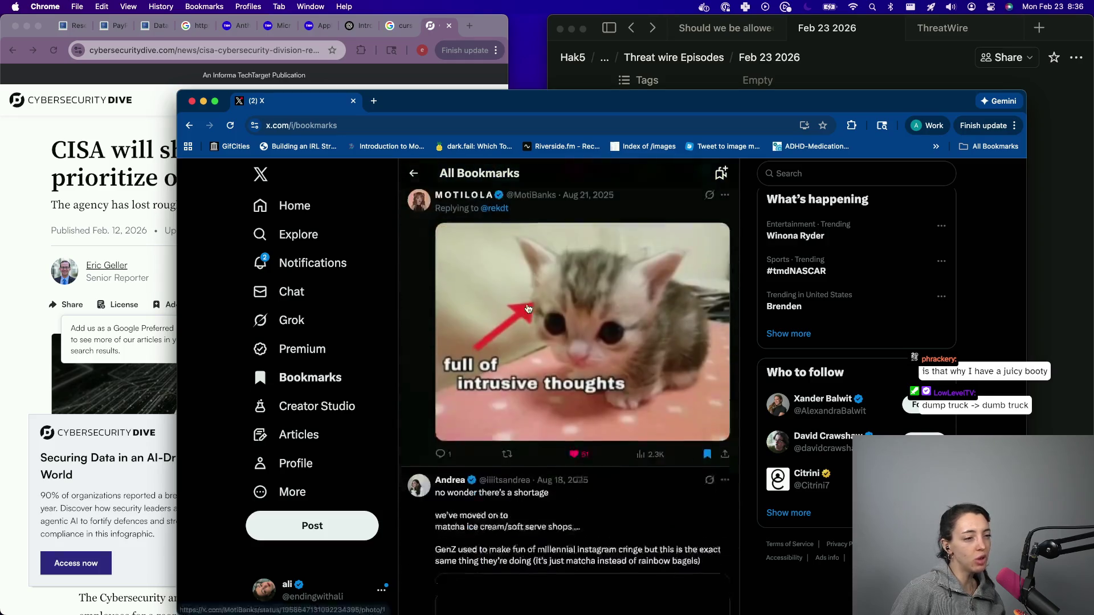
scroll(528, 309, down, 10)
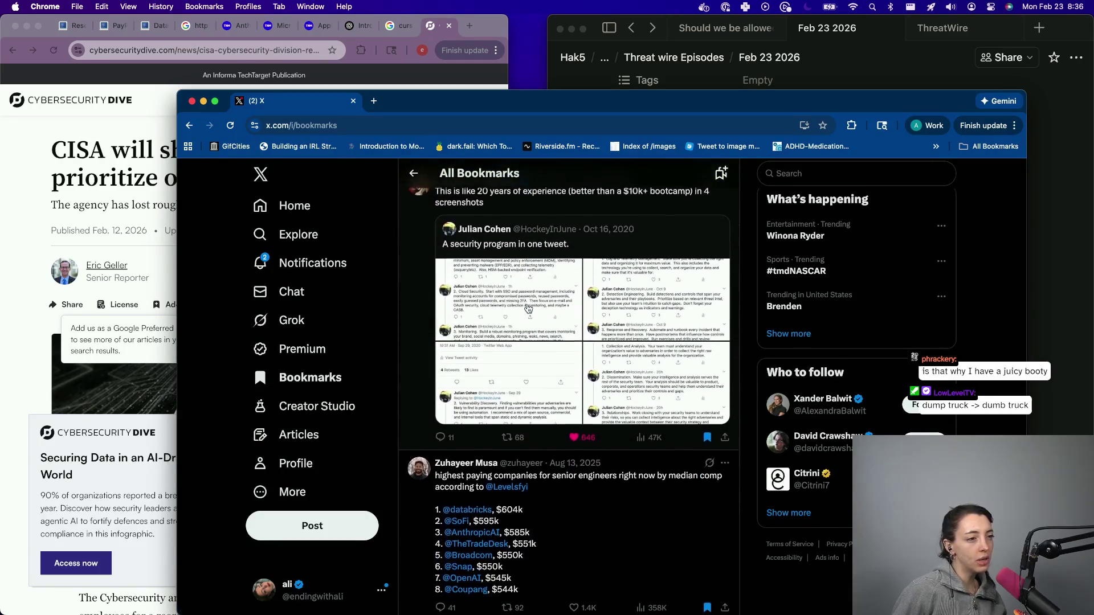
scroll(528, 309, down, 12)
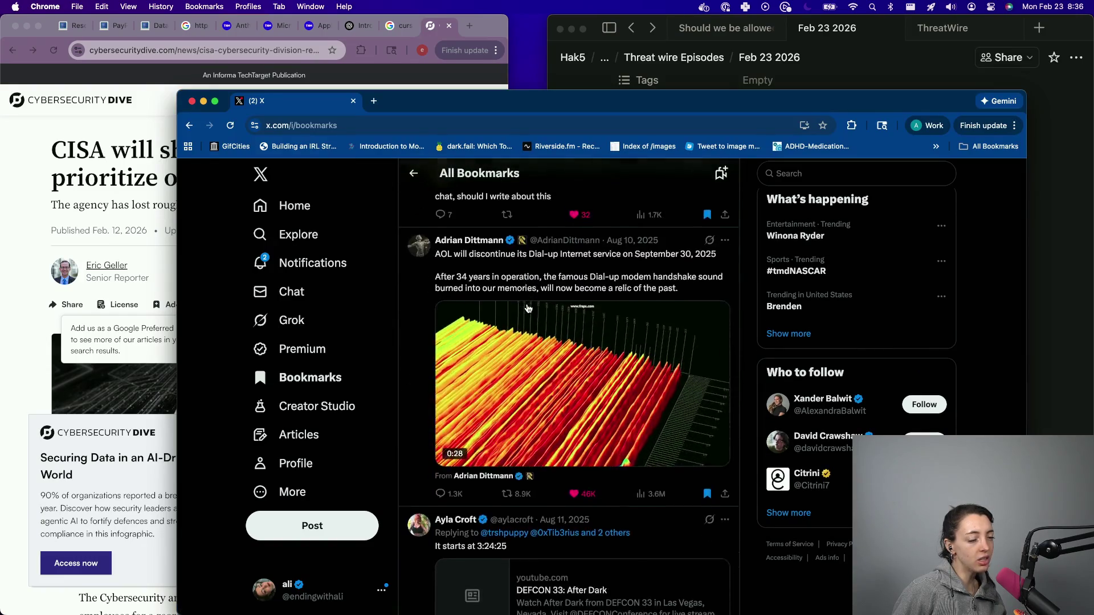
scroll(528, 309, down, 10)
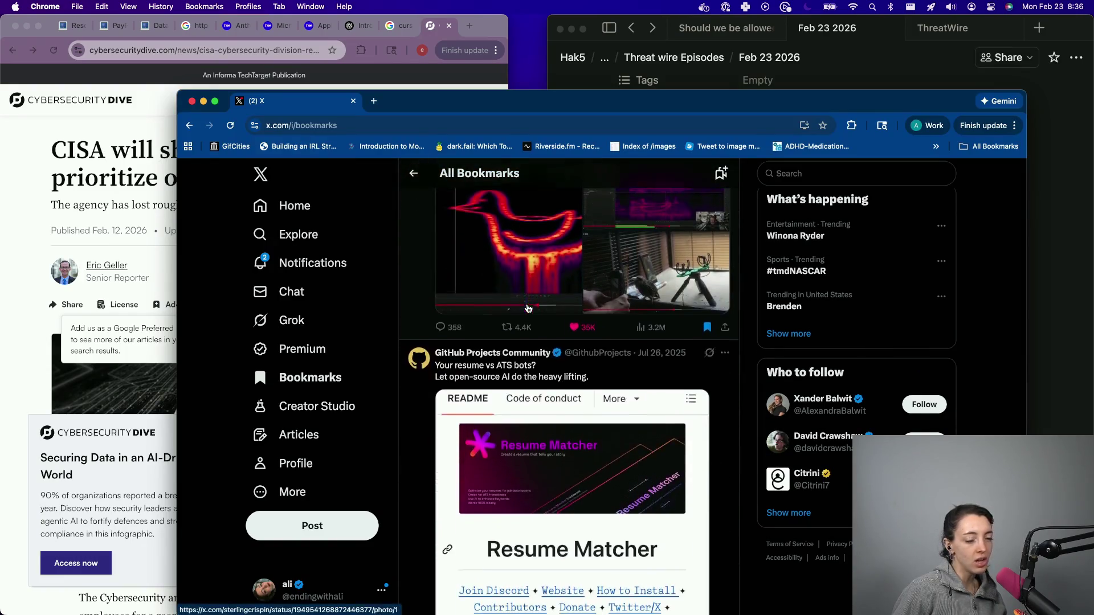
key(super+f)
- Search the X bookmarks page for "security", "code", "review" and "pe", then close the window
text(security)
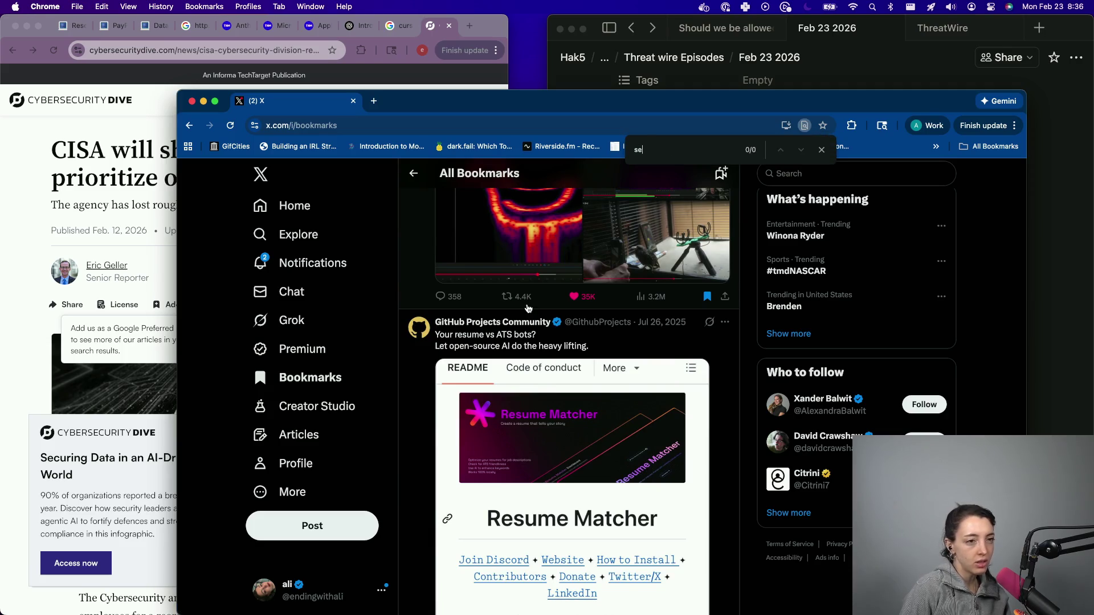
key(super+a)
text(code)
key(super+a)
text(review)
key(super+space)
text(p)
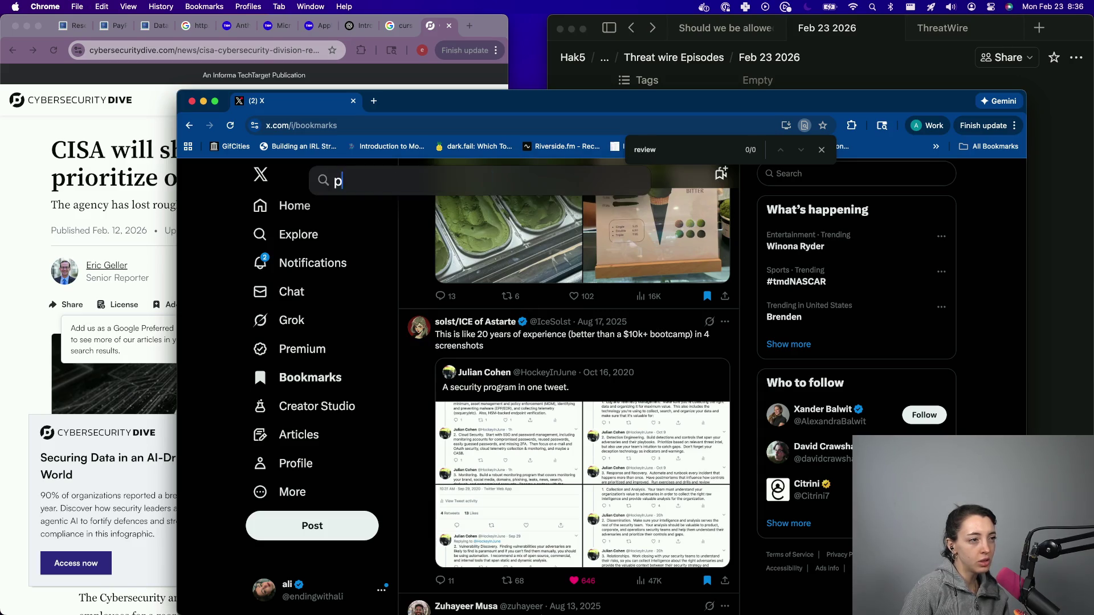
key(Escape)
key(Escape)
key(super+f)
text(pentest)
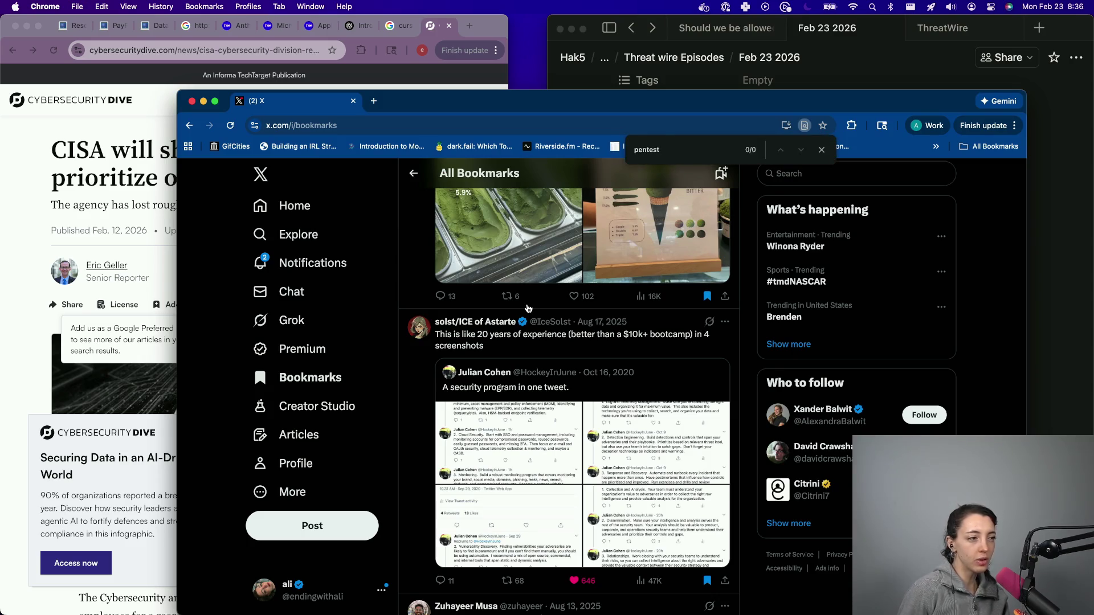
key(super+w)
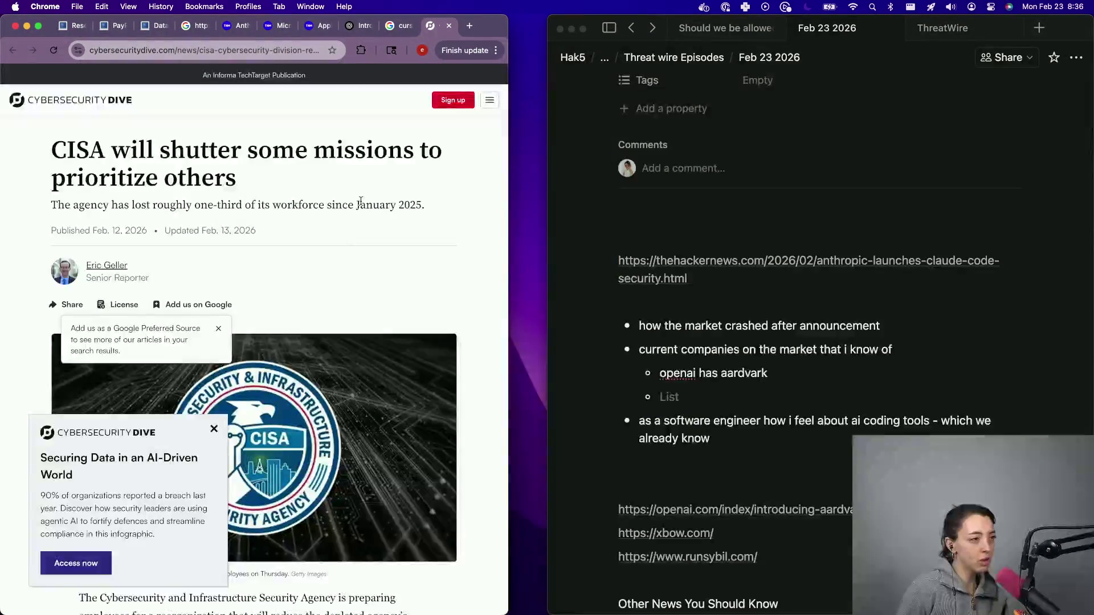
- Close the CISA article's newsletter popup, read the article, and review the Notion episode notes
click(213, 429)
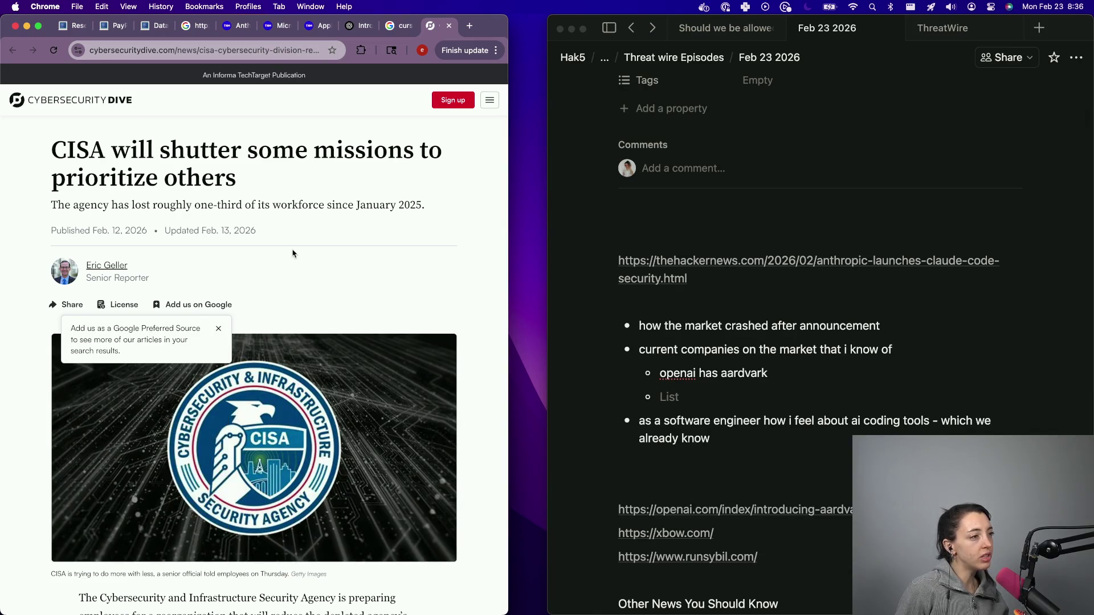
scroll(267, 250, down, 5)
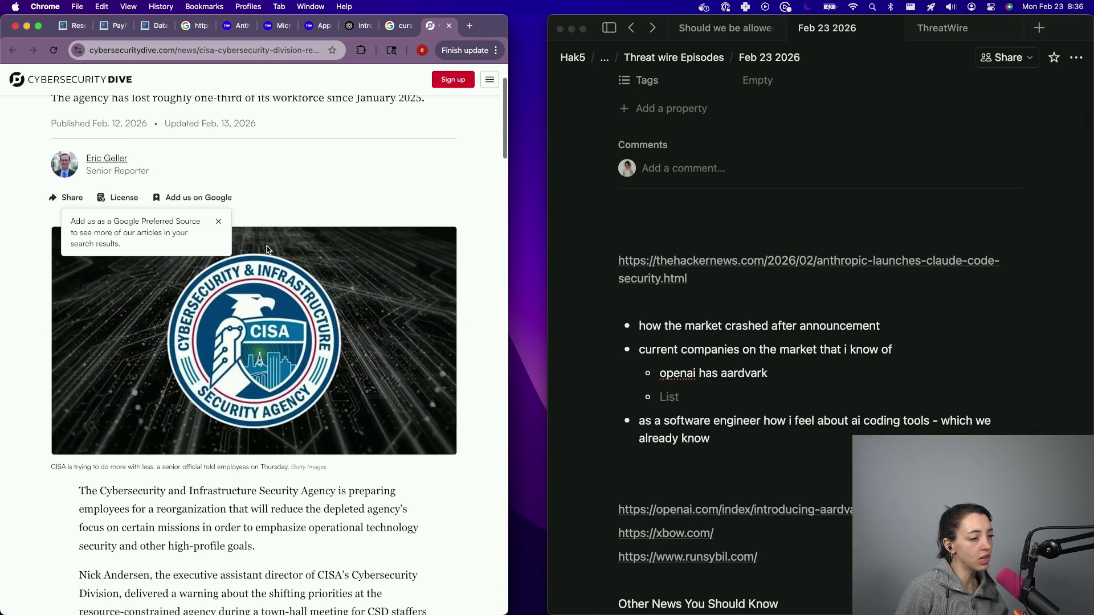
scroll(195, 456, down, 3)
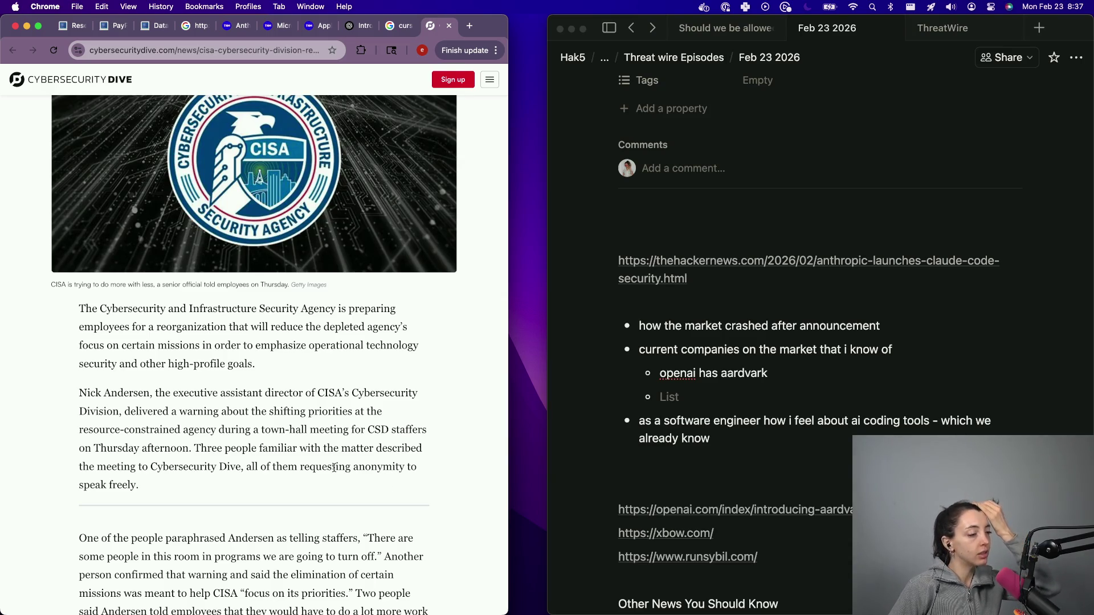
click(700, 377)
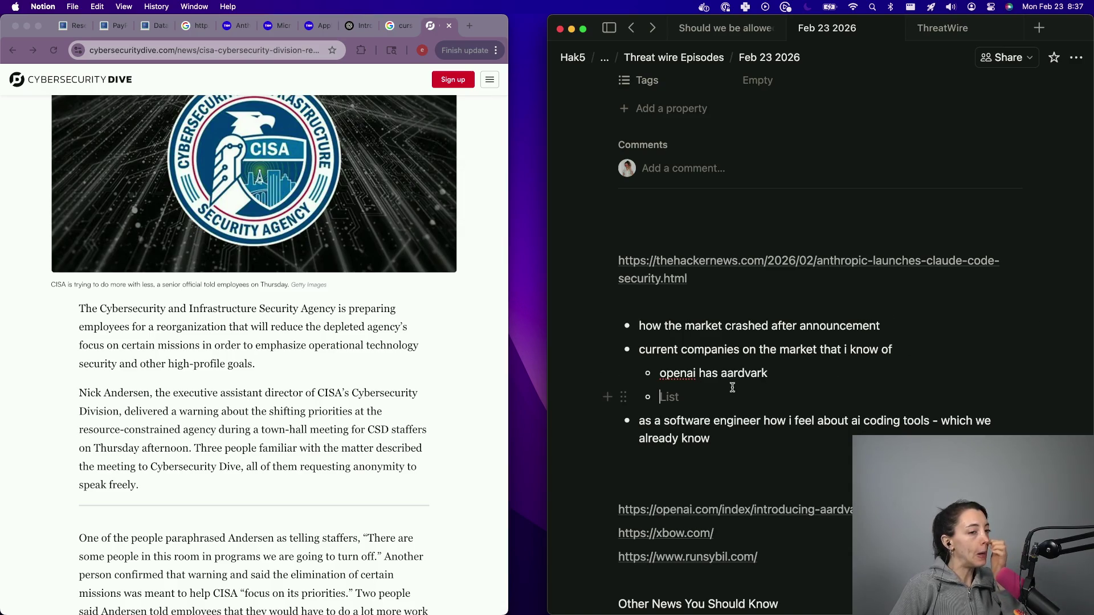
scroll(698, 527, down, 3)
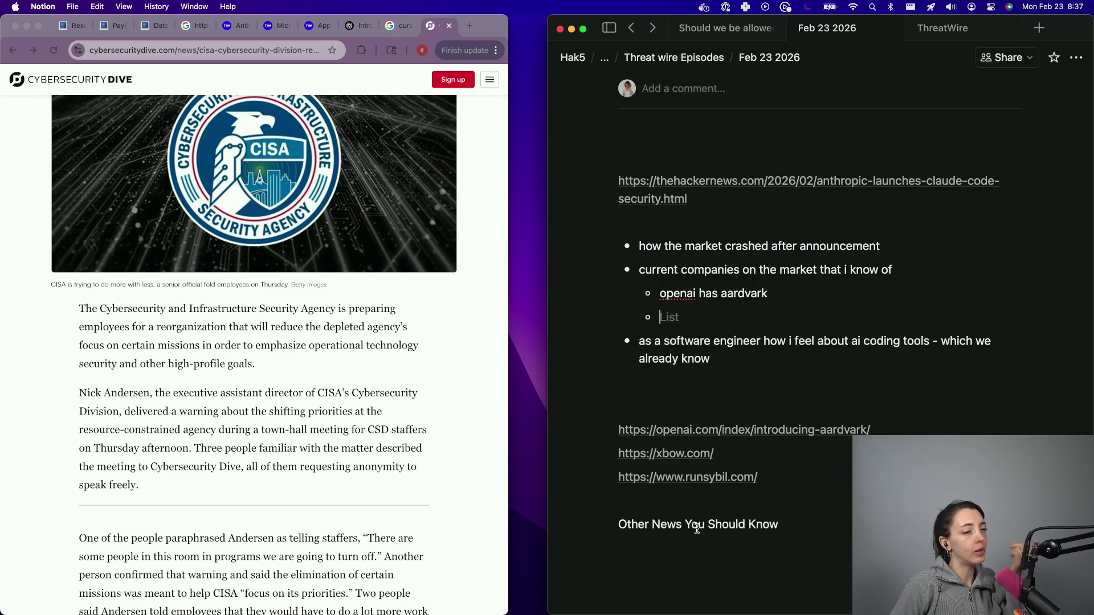
click(499, 329)
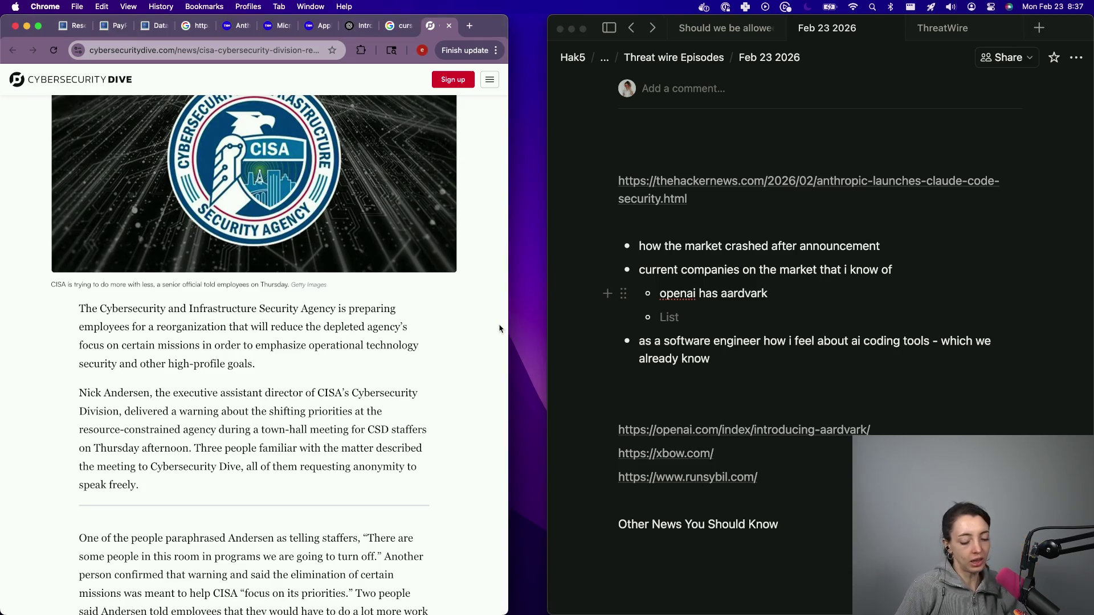
key(super+t)
text(lovable )
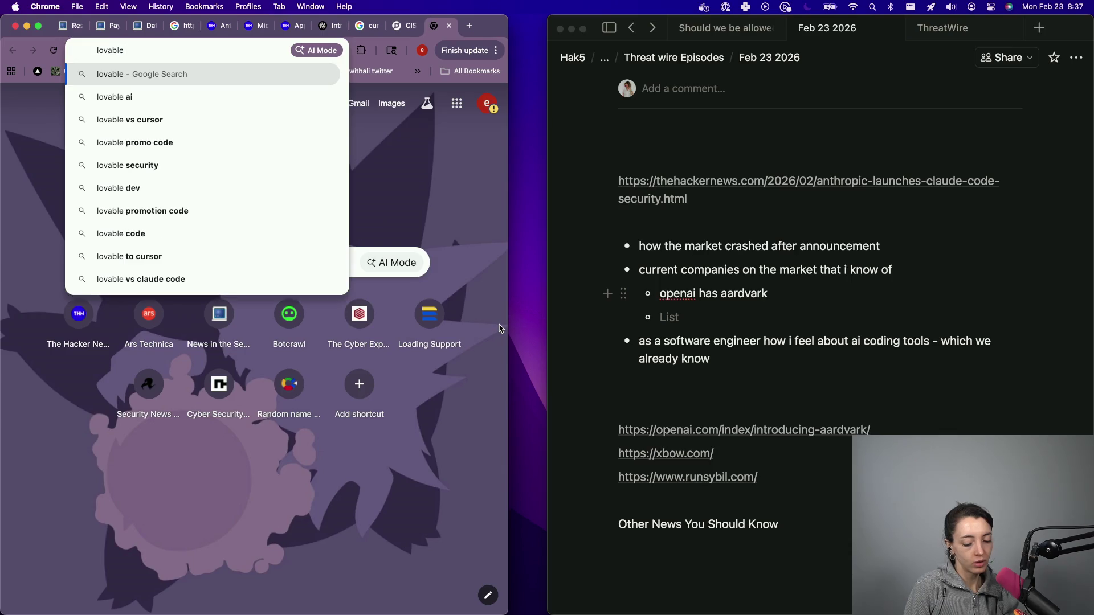
text(secure code r)
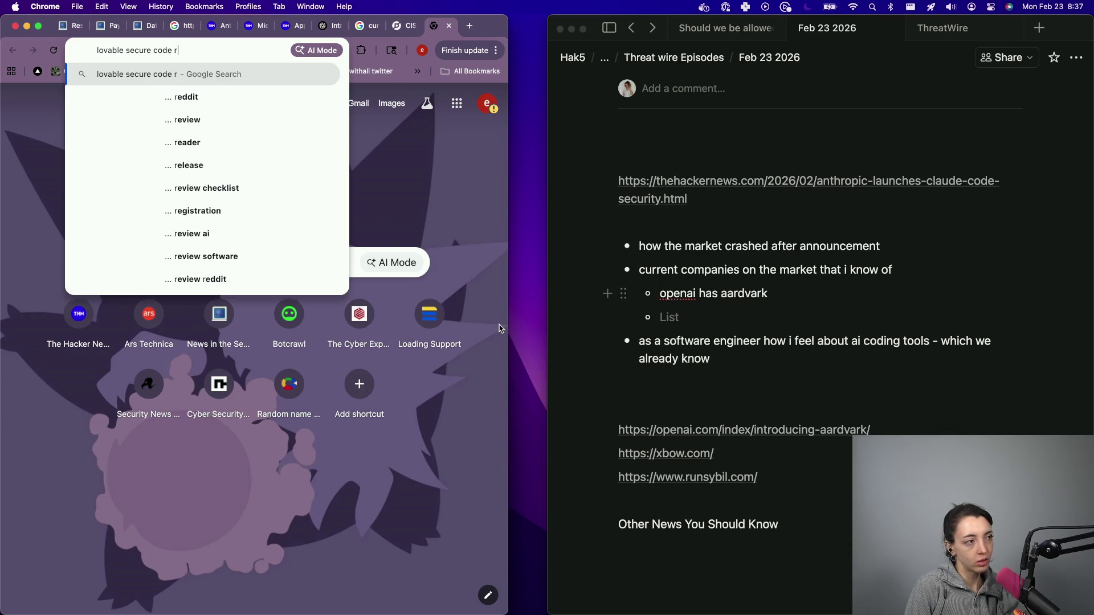
key(Return)
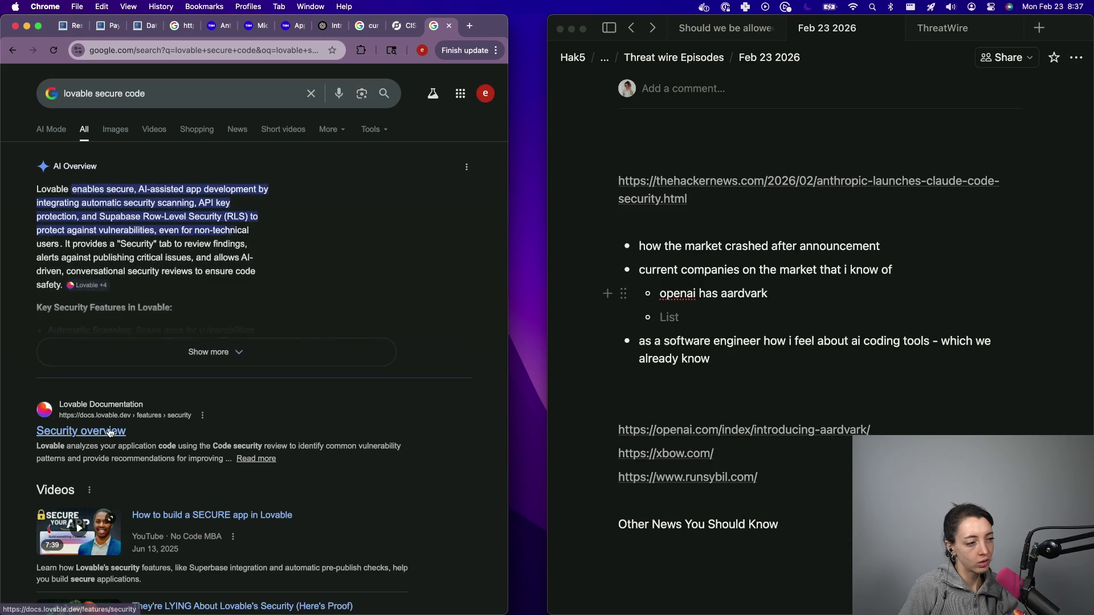
click(110, 431)
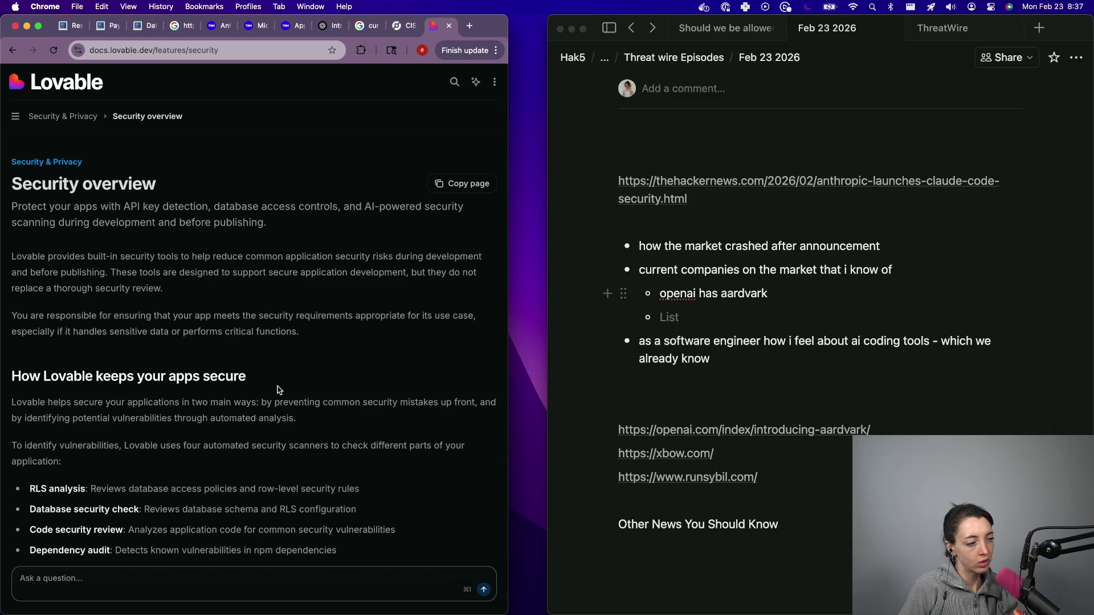
scroll(279, 389, down, 8)
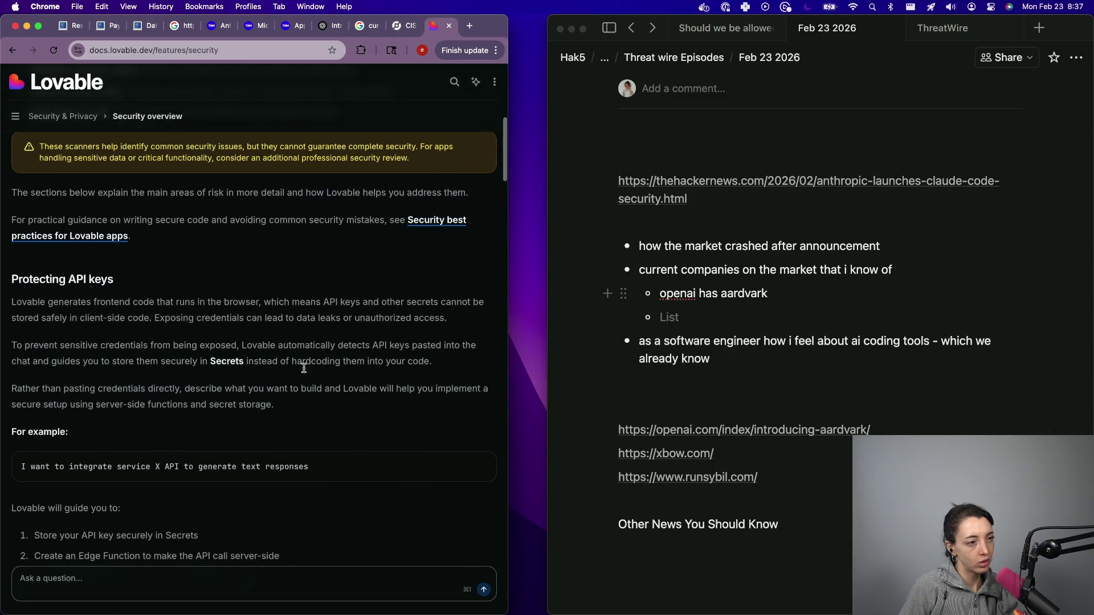
scroll(317, 347, down, 3)
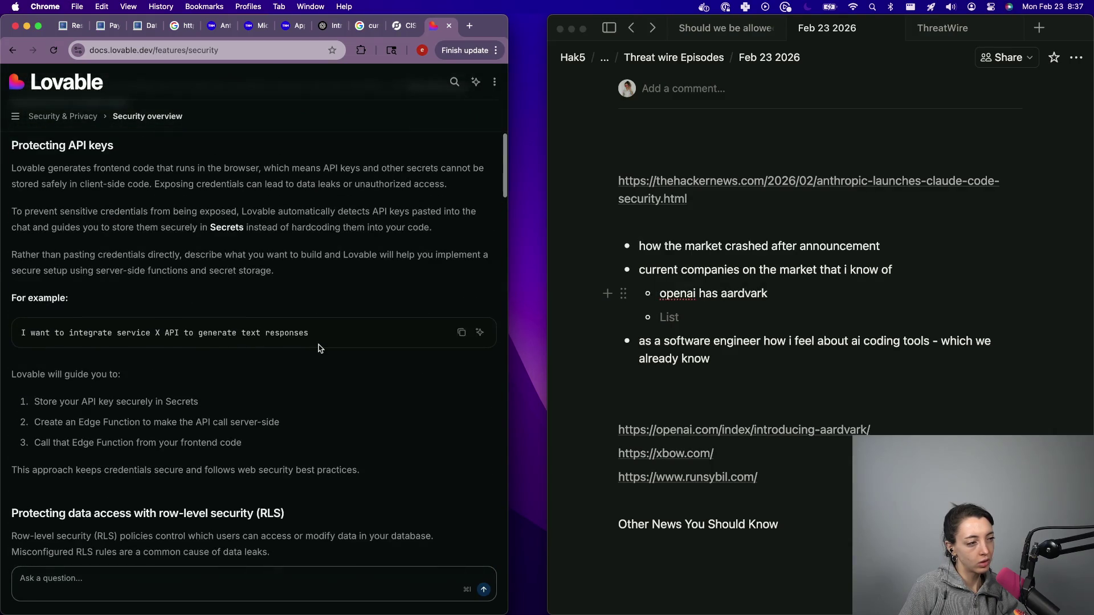
scroll(319, 347, down, 6)
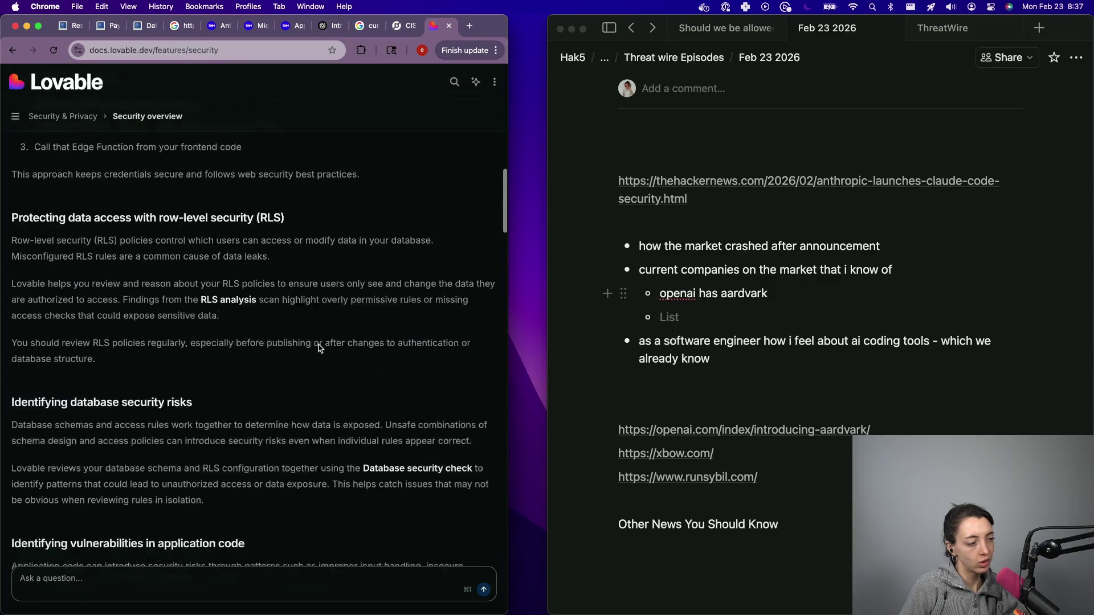
key(super+w)
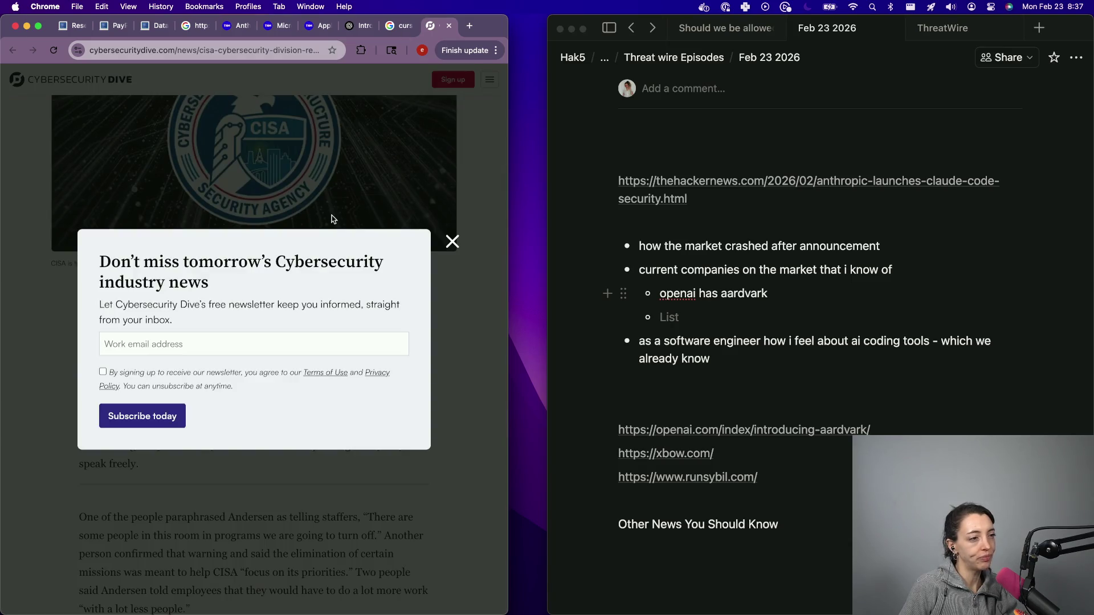
- Insert spacing lines under the Claude Code Security link and type "This week"
click(332, 215)
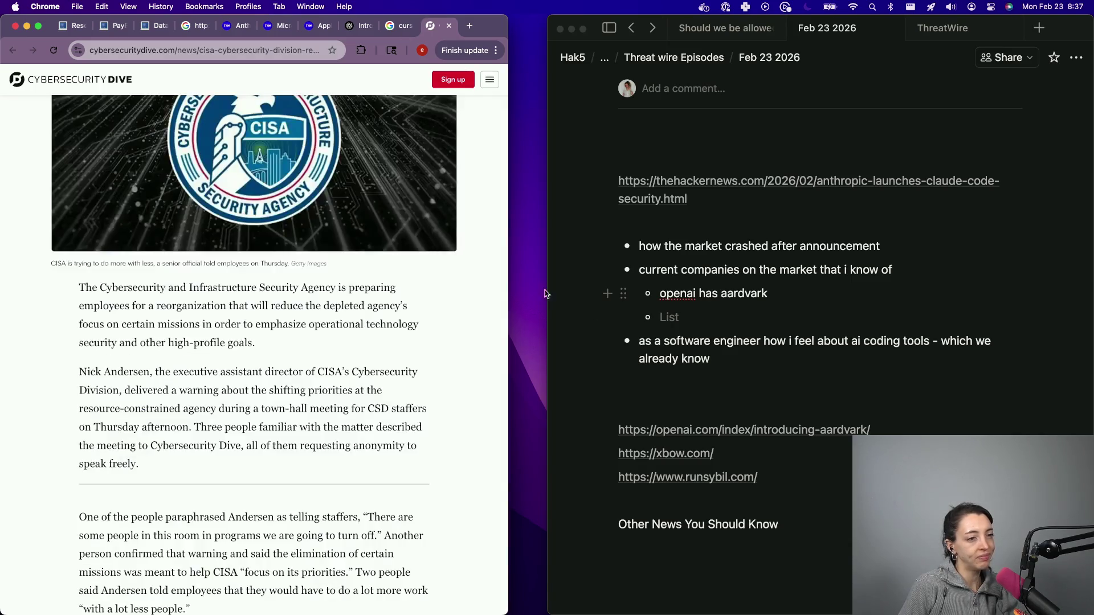
click(706, 211)
key(Return)
key(Return)
key(Up)
key(Up)
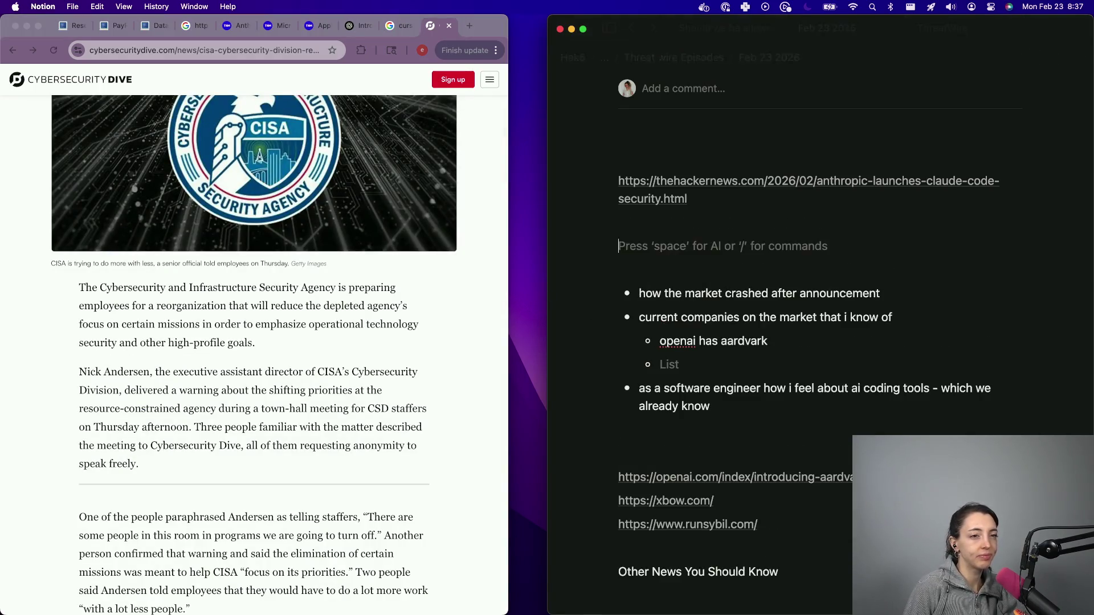
key(Return)
text(This week)
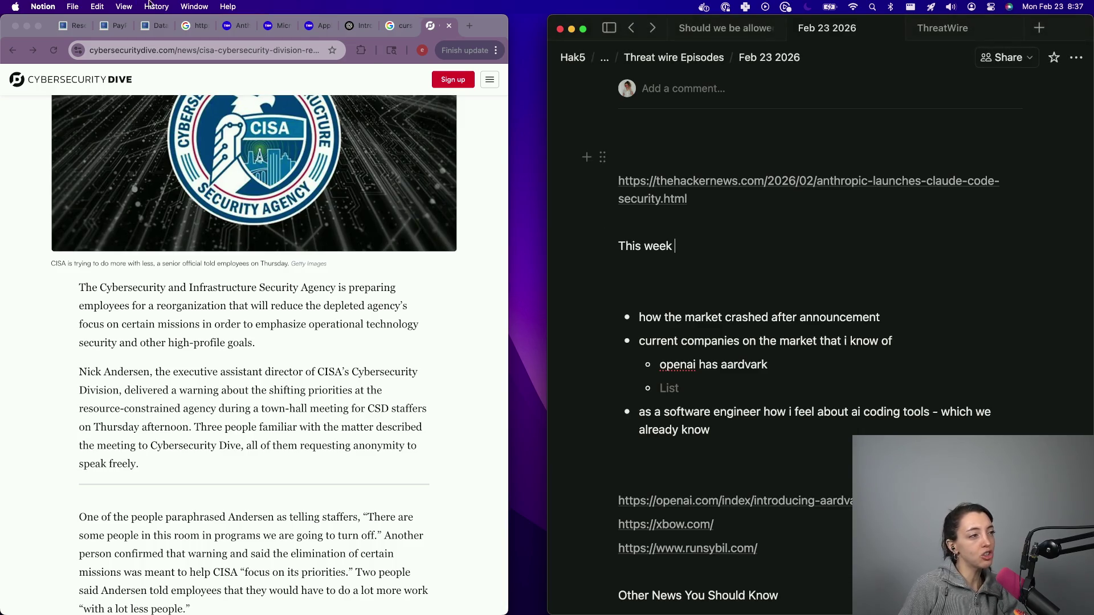
- Write "Paypal had a databreach that lasted for 6 months" and paste the PayPal article link beneath it
click(153, 26)
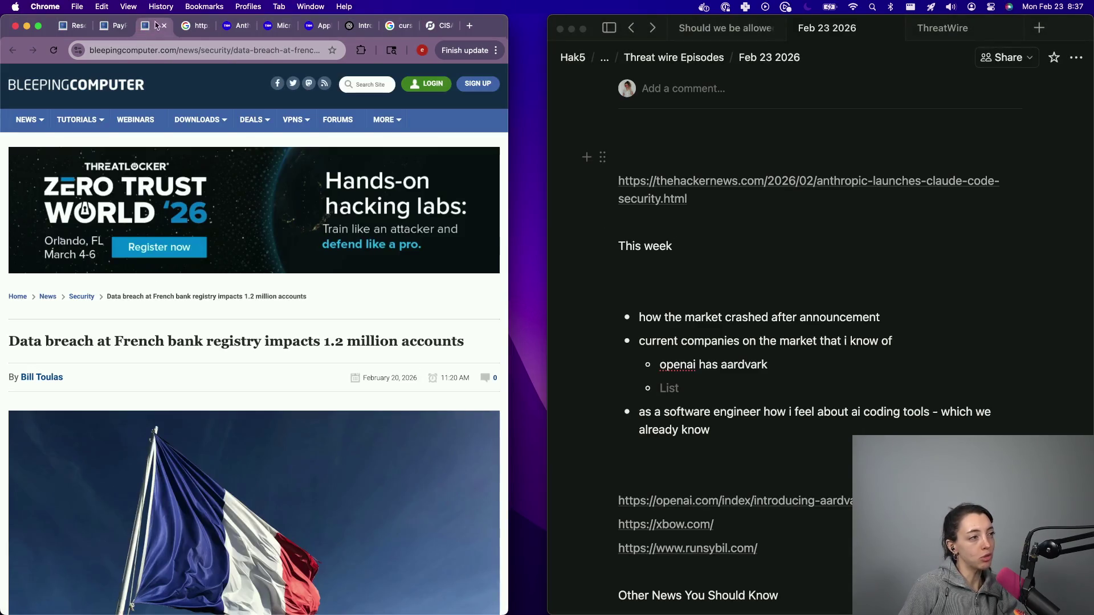
click(106, 27)
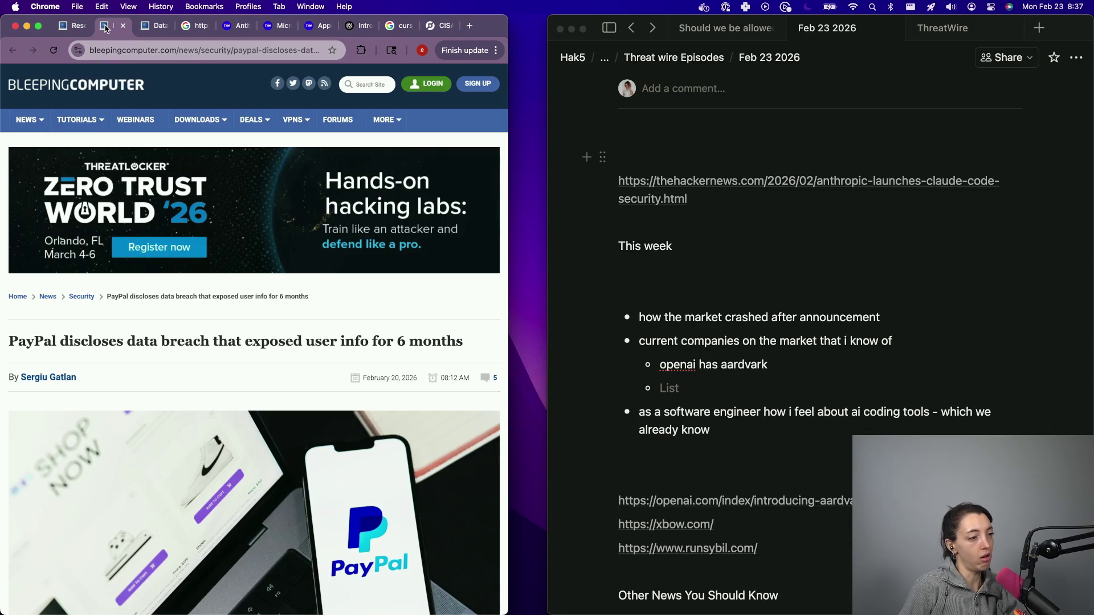
click(137, 53)
scroll(684, 476, down, 5)
click(666, 503)
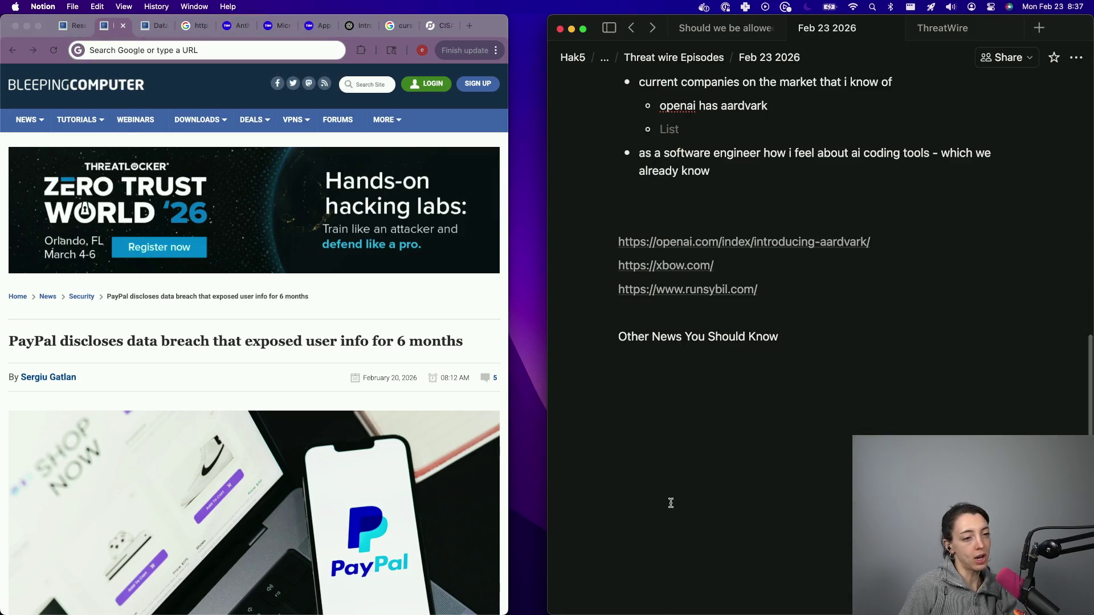
key(BackSpace)
key(BackSpace)
key(BackSpace)
text(P)
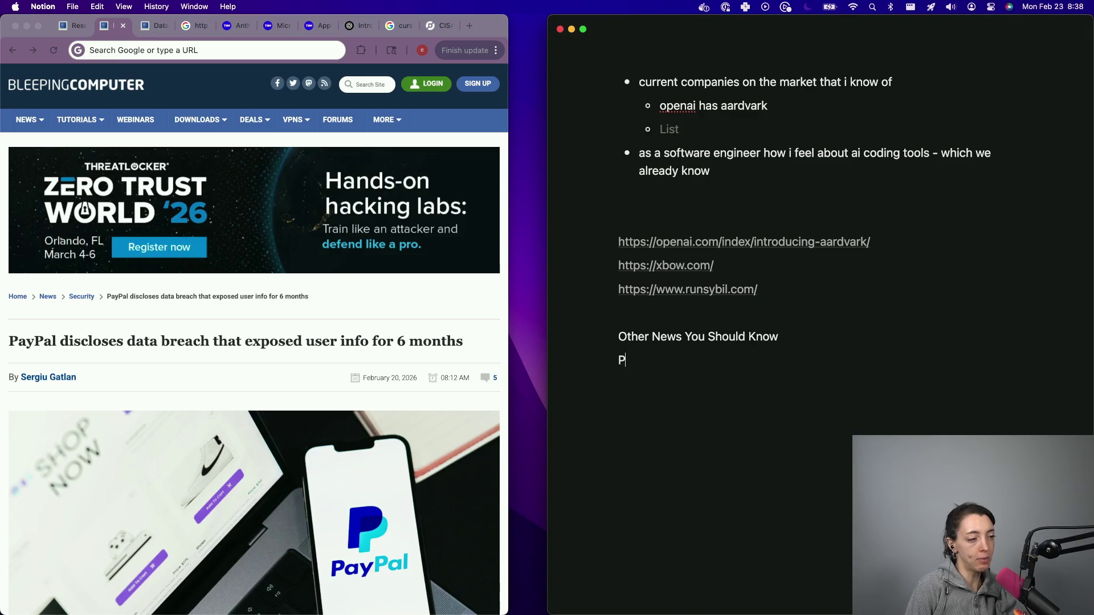
text(aypal had a )
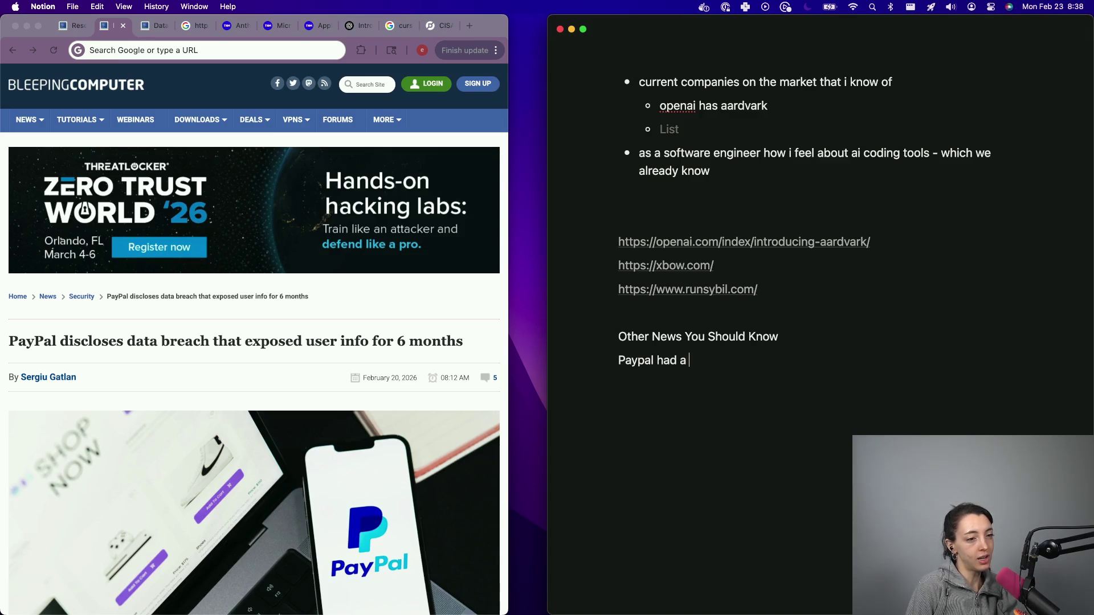
text(databreach that lasted for 6 months)
key(Return)
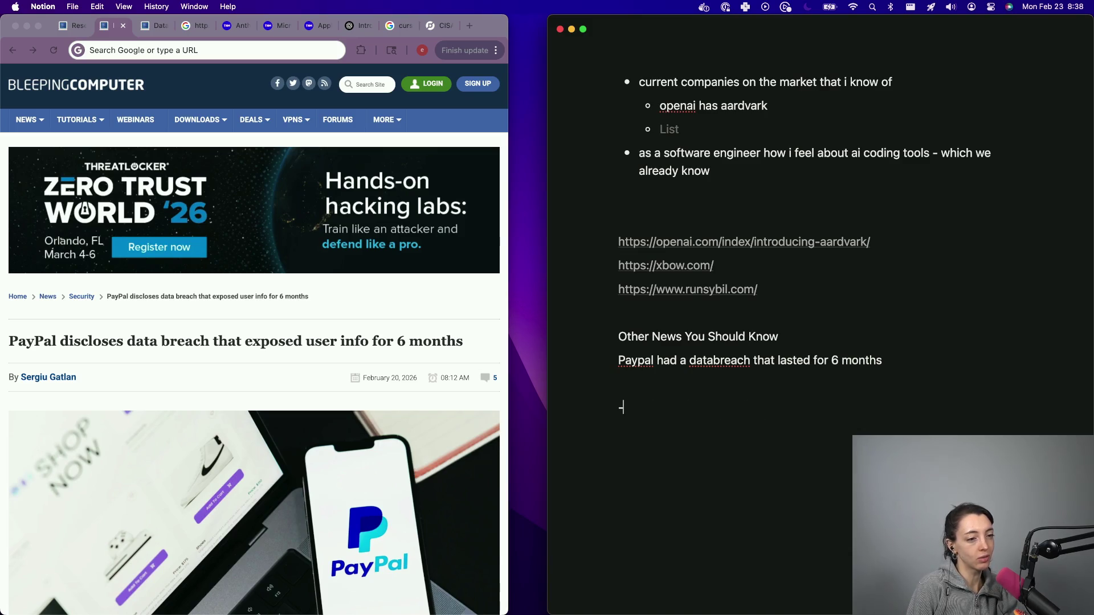
text(https://www.bleepingcomputer.com/news/security/paypal-discloses-data-breach-exposing-users-personal-information/)
- Close the PayPal tab and paste the French bank registry article link as a bullet
click(246, 151)
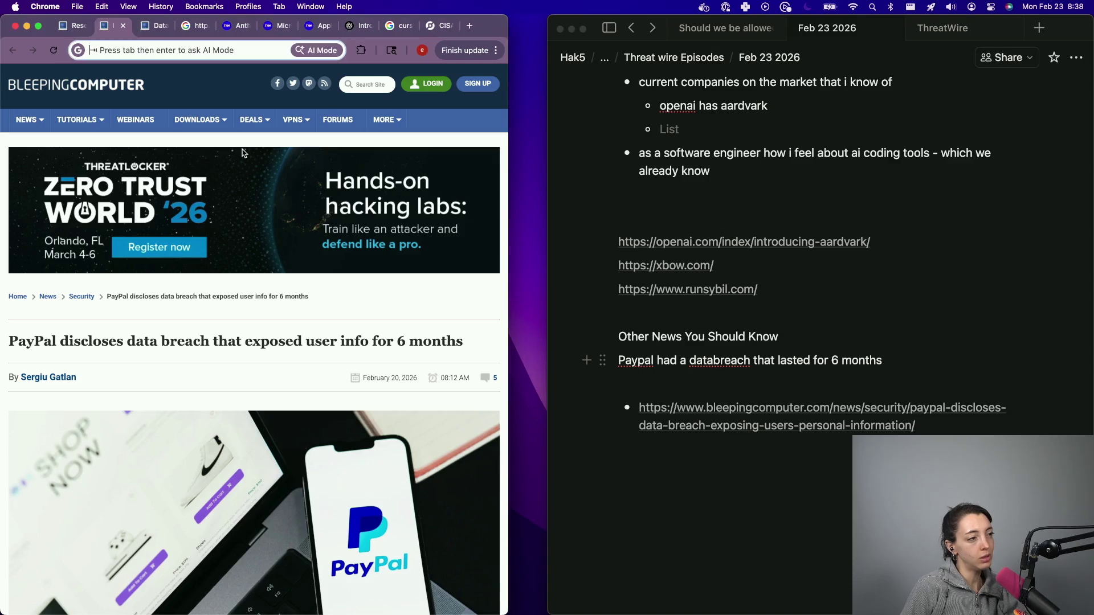
key(super+w)
click(196, 50)
key(super+x)
click(710, 477)
click(710, 478)
text(-0)
key(super+v)
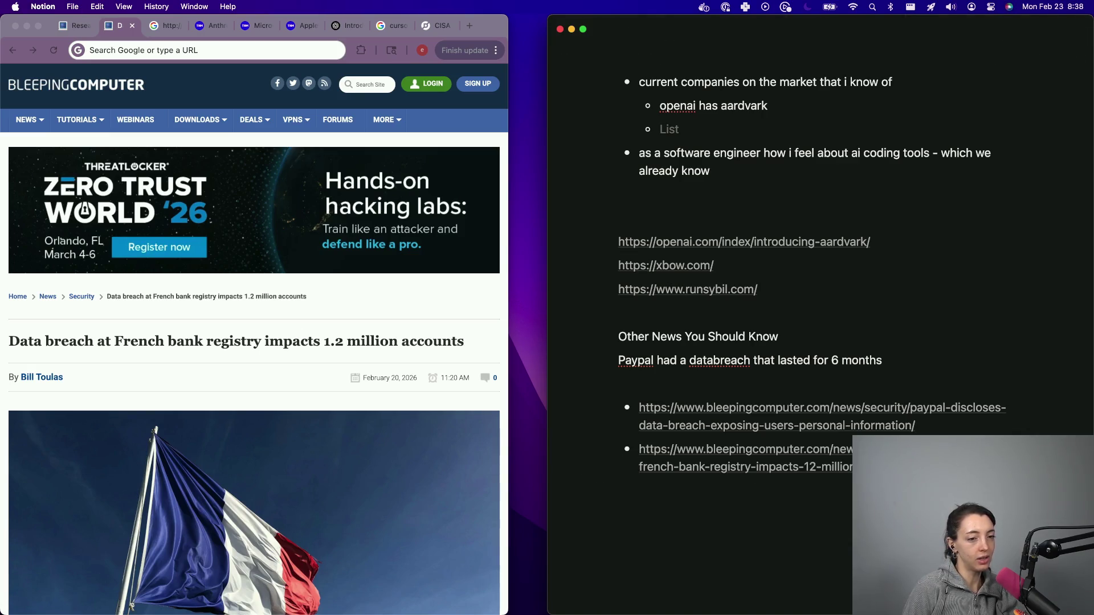
- Add the line "French bank data breach affected 1.2 million of their user accounts."
click(889, 360)
key(Return)
text(Frecn)
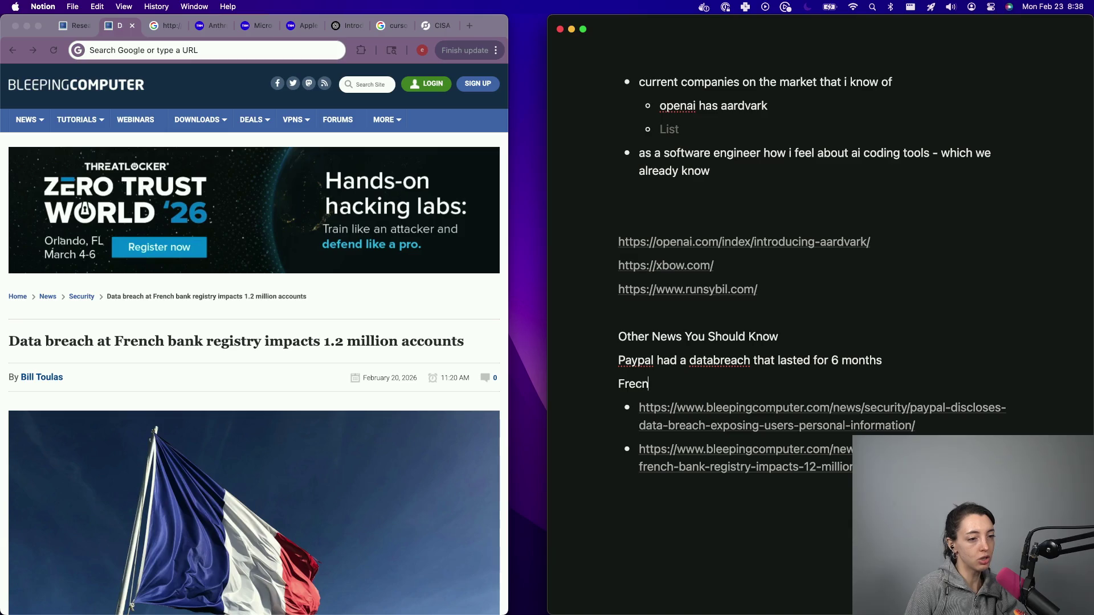
key(BackSpace)
key(BackSpace)
text(nch bank data )
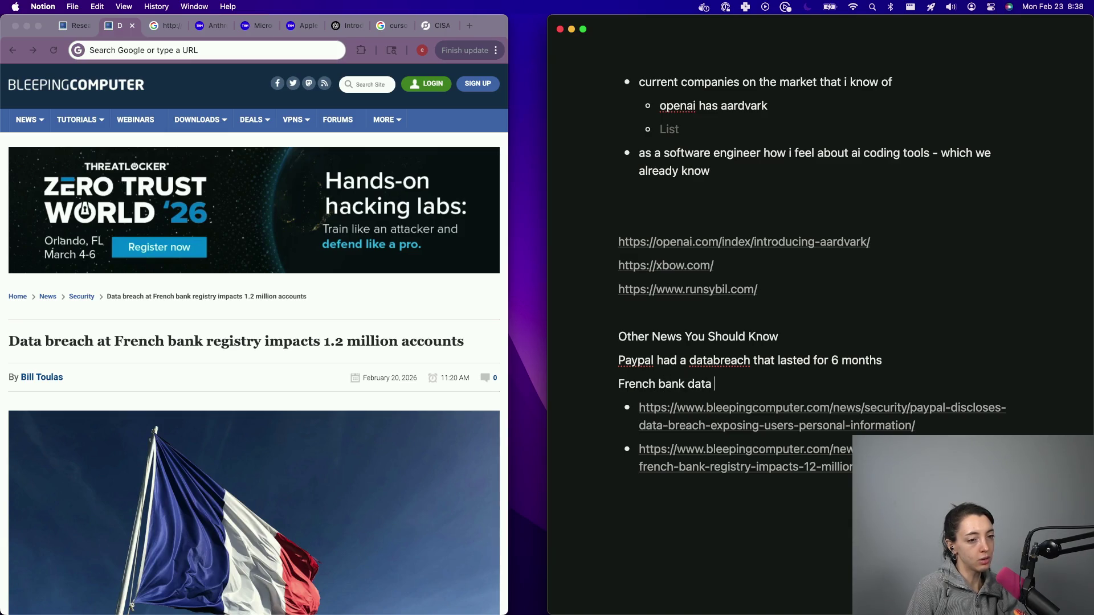
text(breach affected 1.)
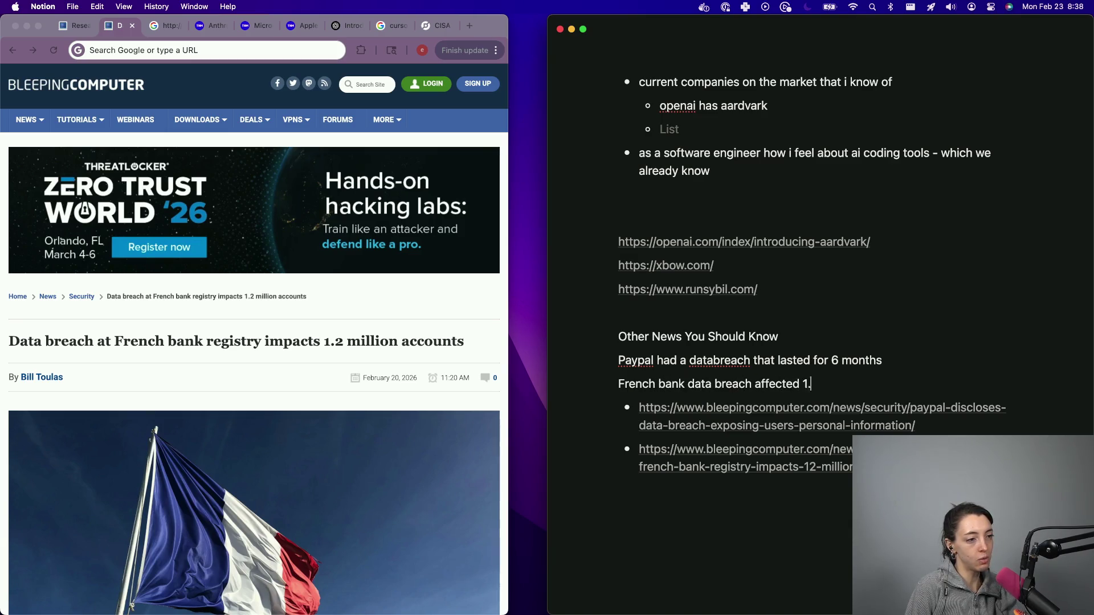
text(2 million of their us)
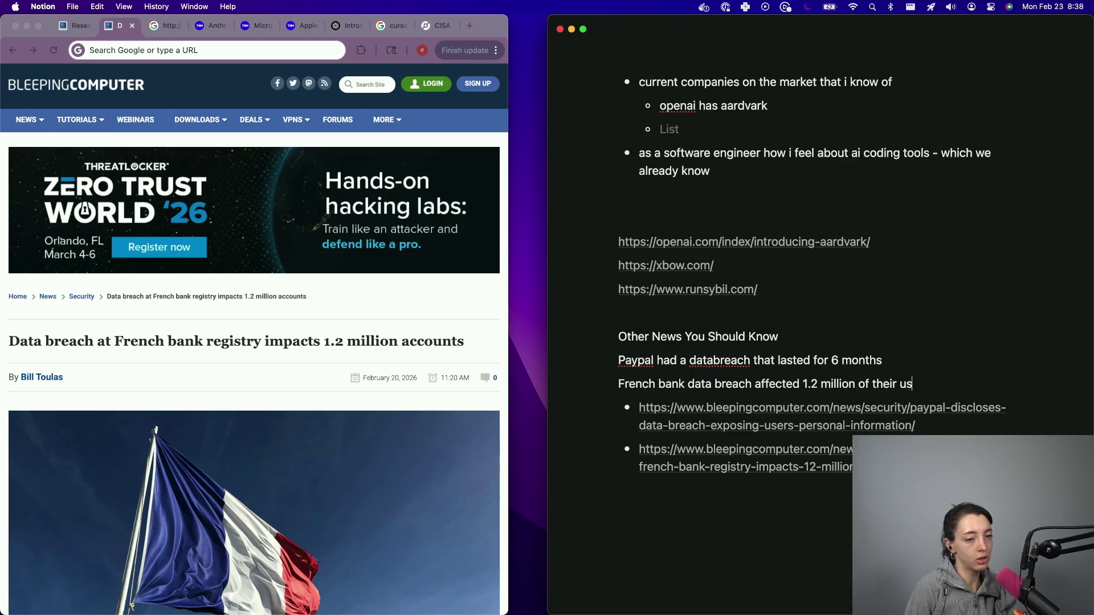
text(er accounts.)
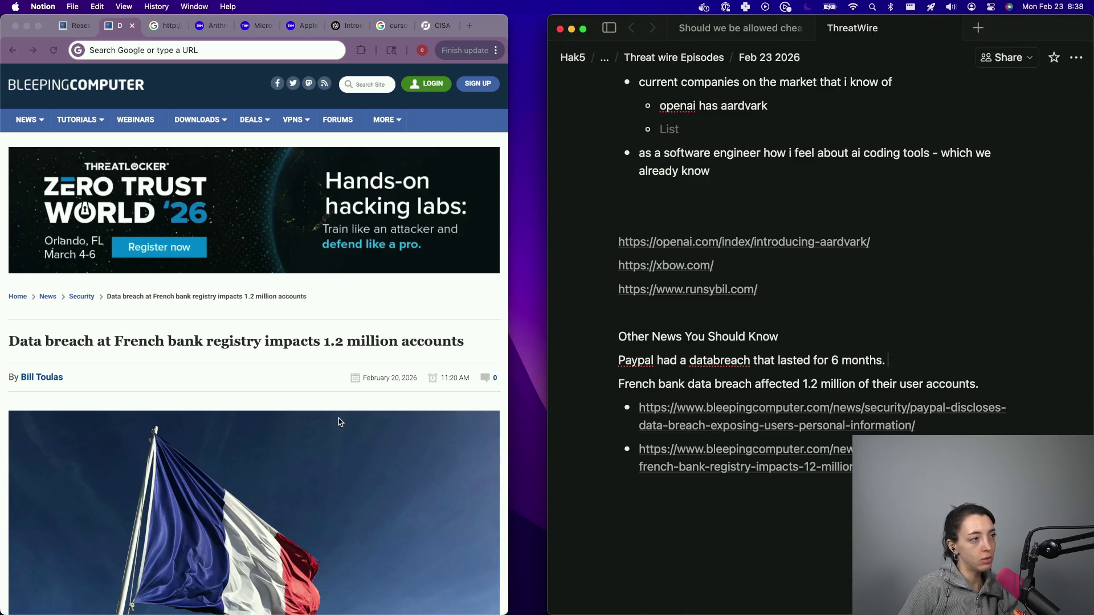
key(ctrl+Tab)
click(166, 445)
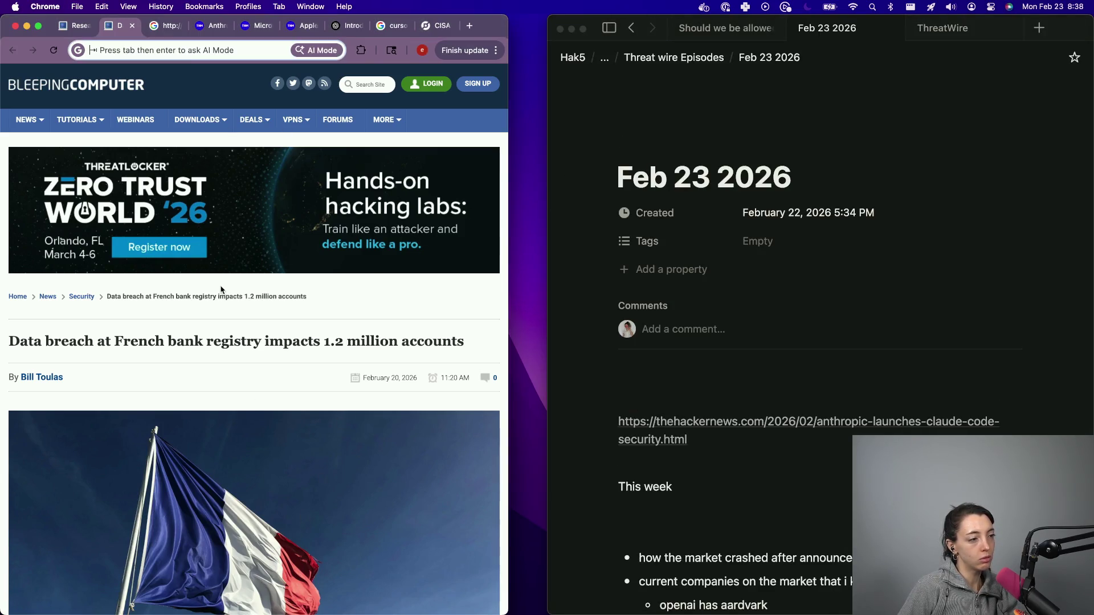
- Close the French bank article tab, reload the blocked page, and load the Hacker News article address
key(super+w)
key(super+r)
key(super+r)
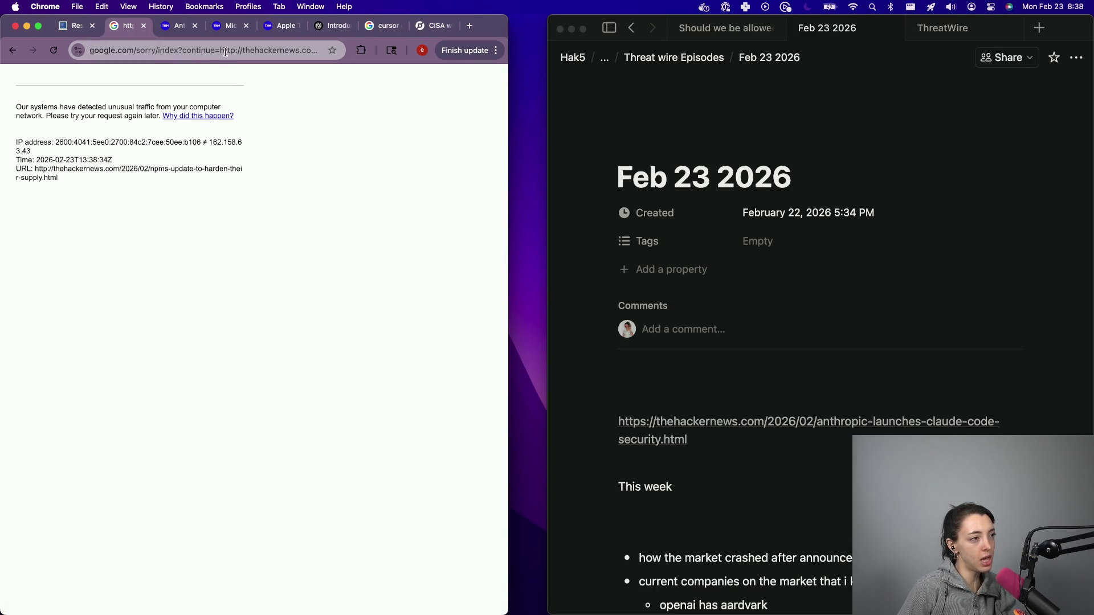
click(225, 52)
key(super+v)
key(Return)
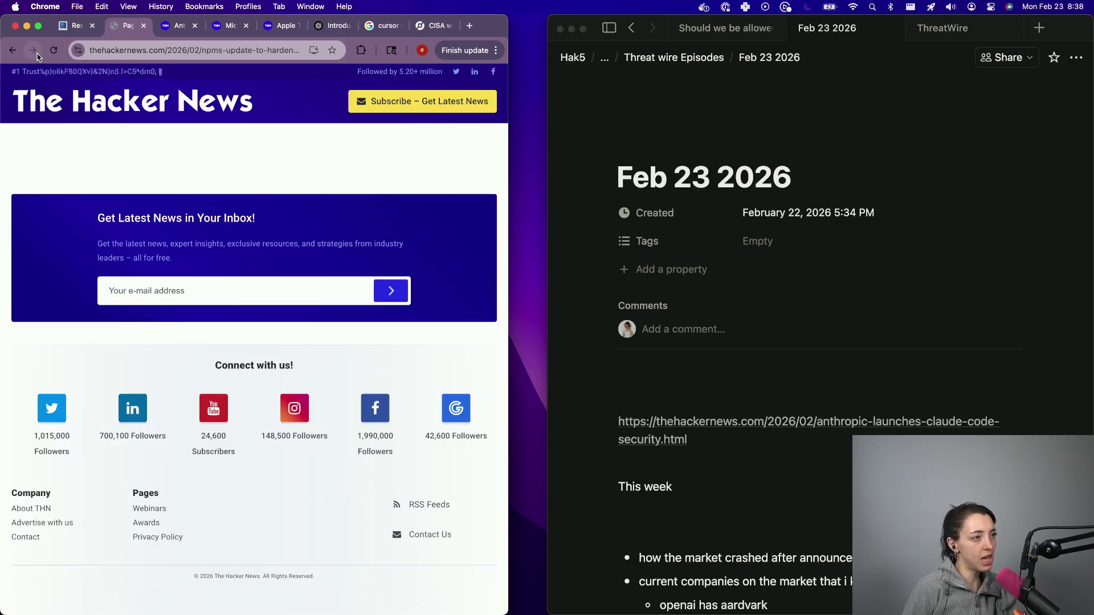
- Close the npm article tab to bring up the Anthropic Claude Code Security article
click(236, 47)
key(BackSpace)
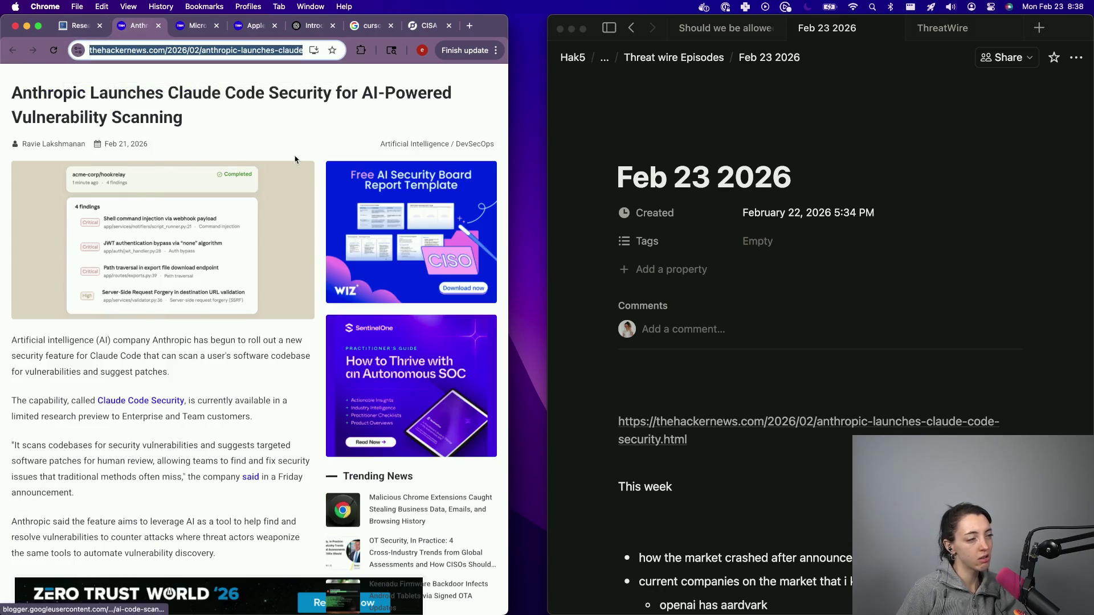
scroll(36, 421, down, 1)
ctrl+scroll(247, 322, up, 2)
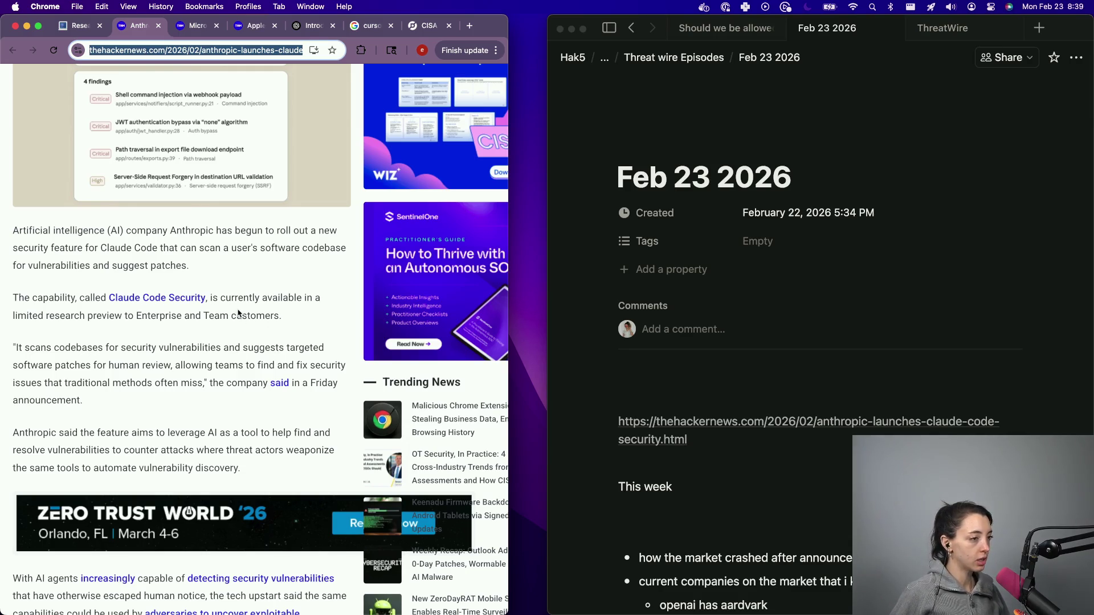
- Open the linked Claude Code Security product page, read through its FAQ, then return to the Hacker News article
click(149, 297)
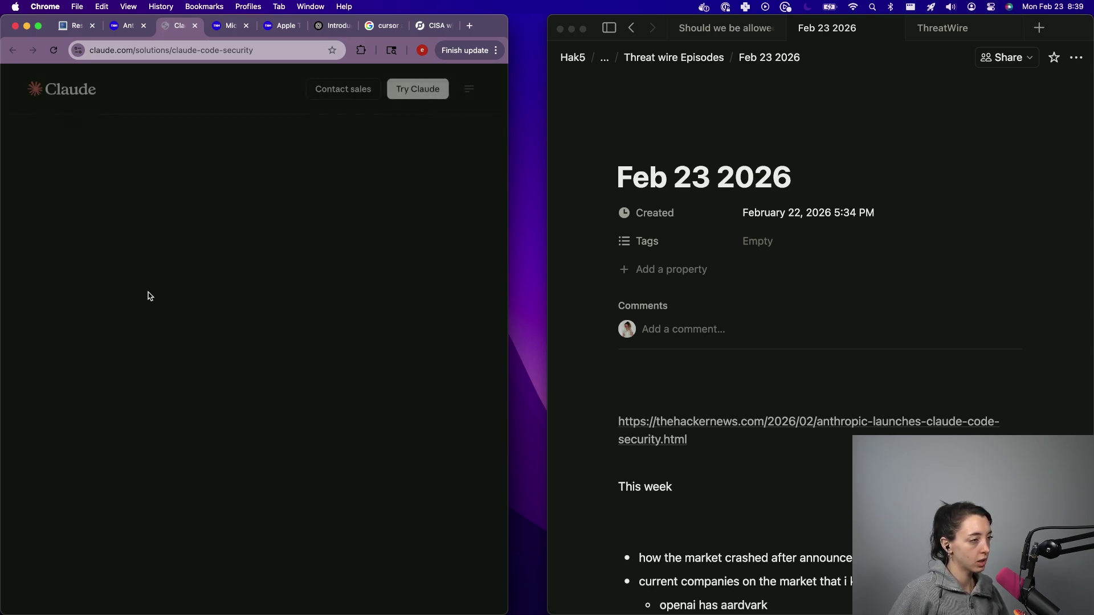
scroll(205, 308, down, 10)
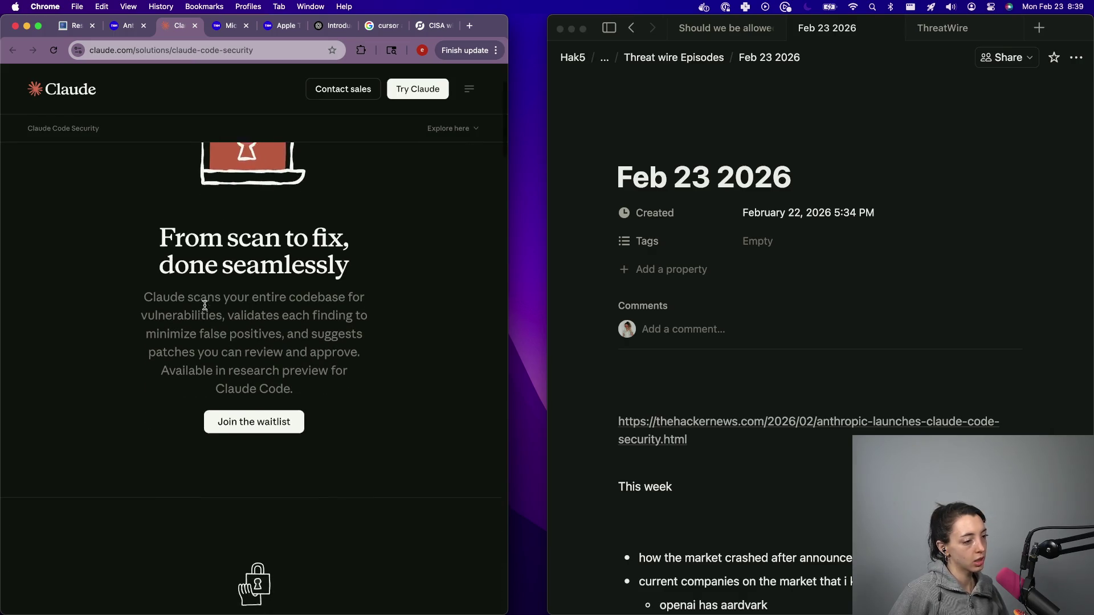
scroll(206, 309, down, 15)
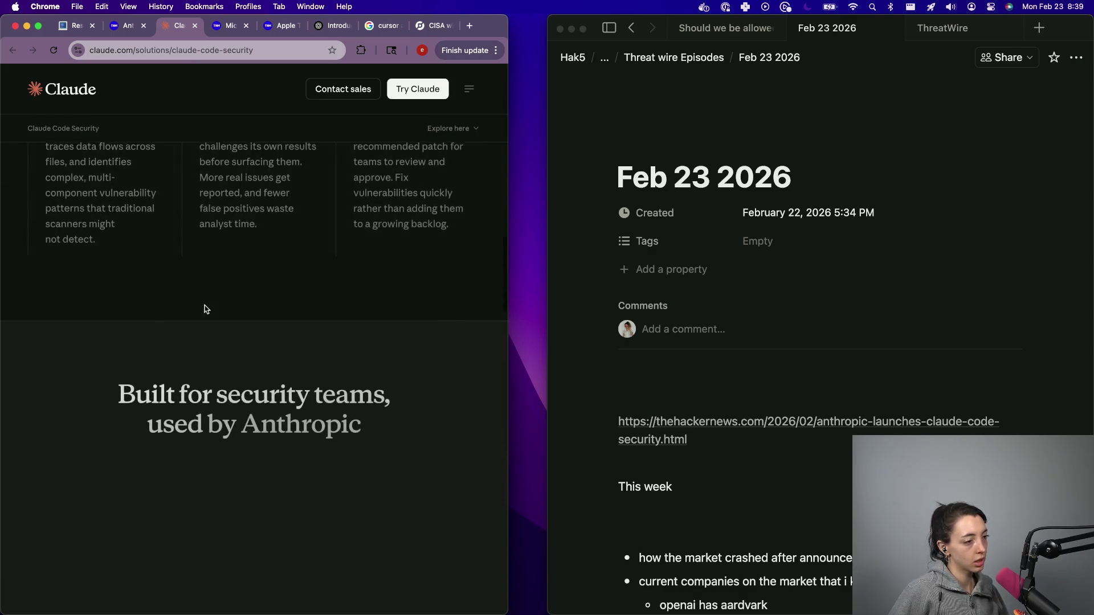
scroll(205, 310, down, 15)
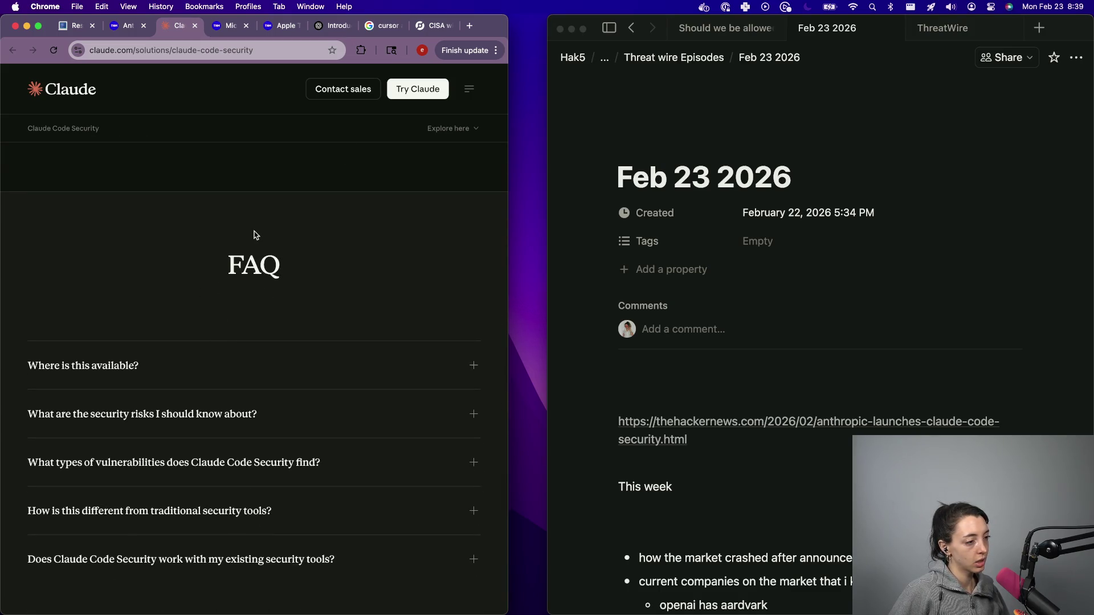
scroll(255, 234, down, 10)
scroll(255, 234, up, 15)
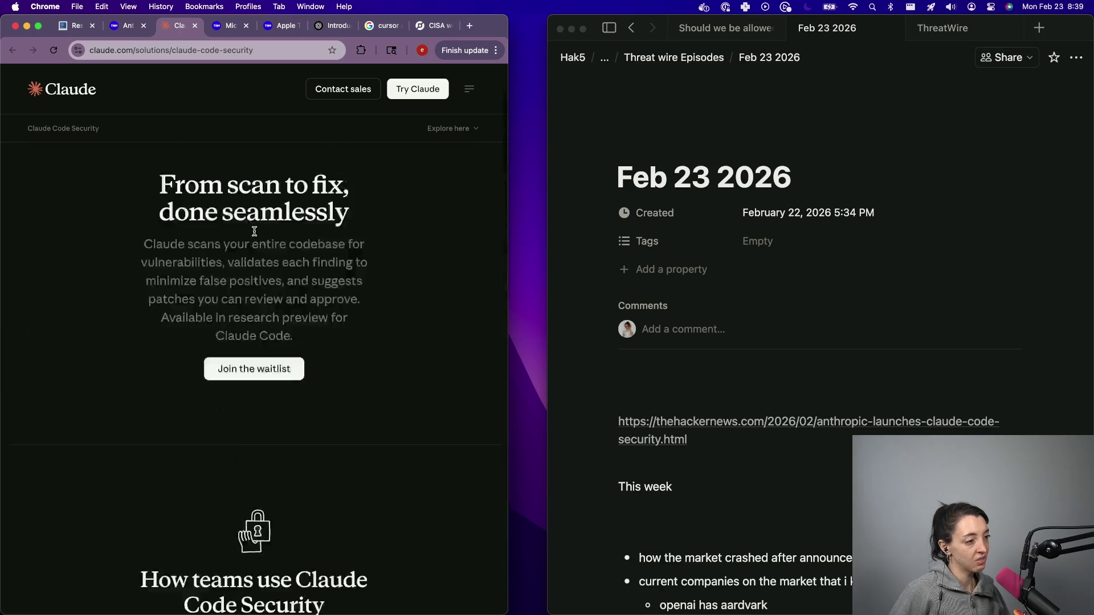
click(123, 25)
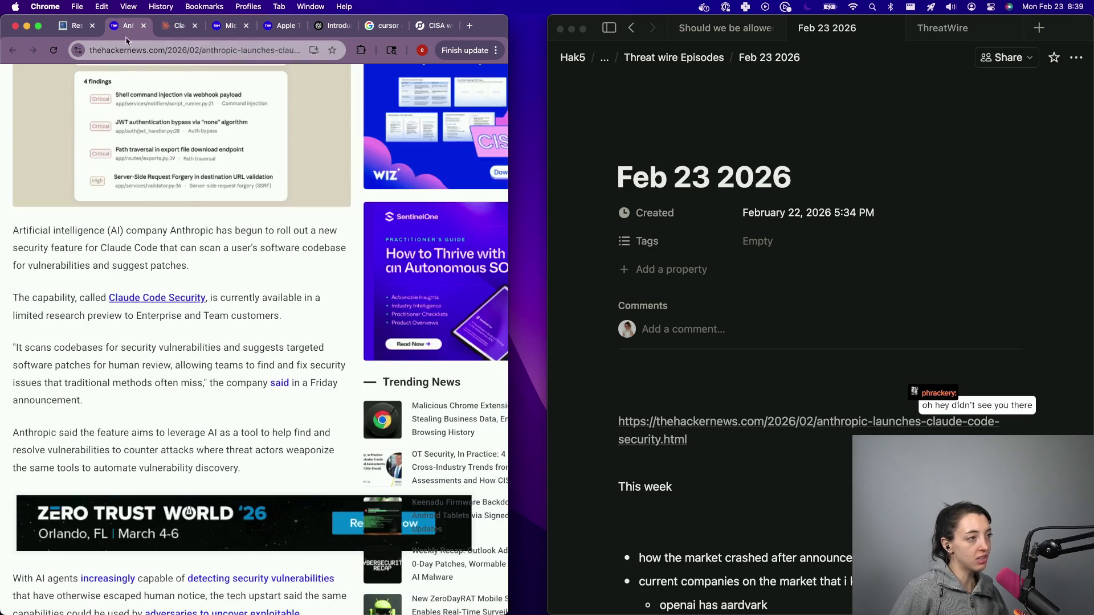
- Paste the Hacker News Claude Code Security article URL under 'This week' in the Notion notes
click(210, 50)
key(super+x)
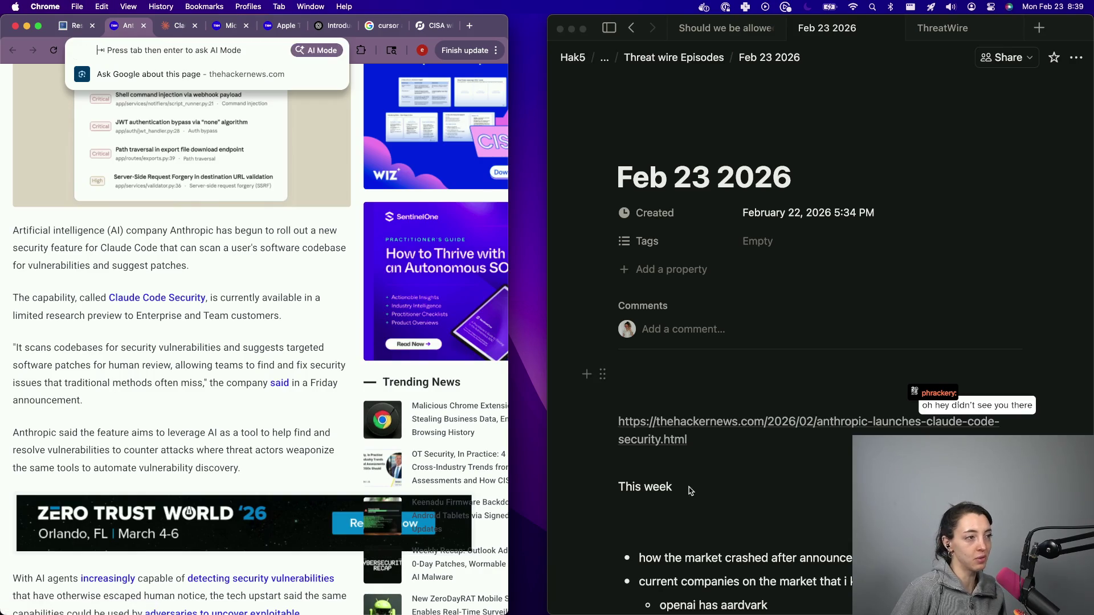
click(700, 507)
key(super+v)
key(Return)
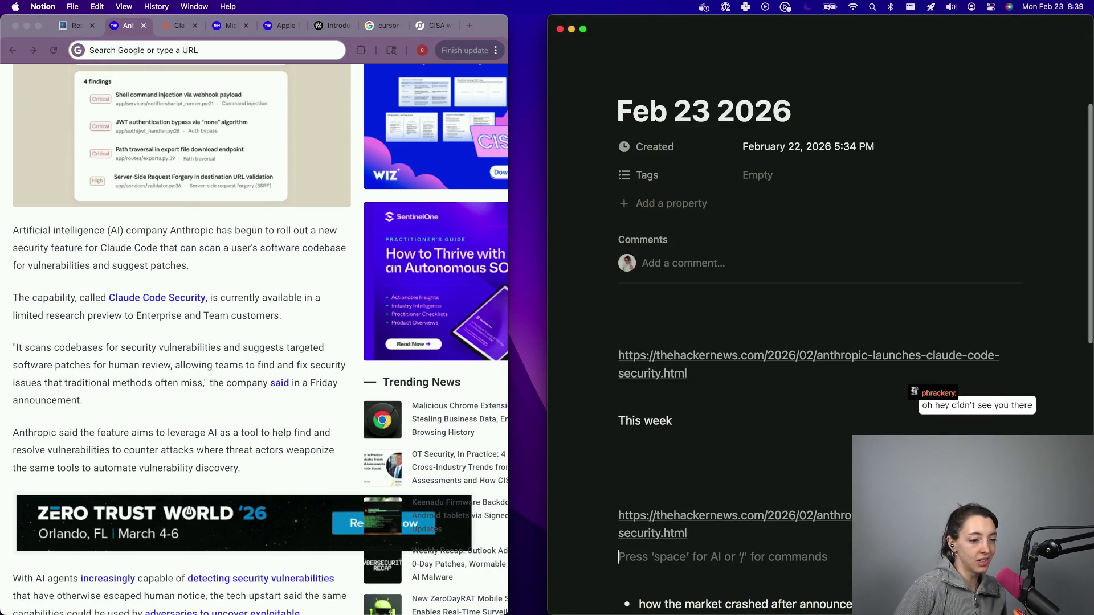